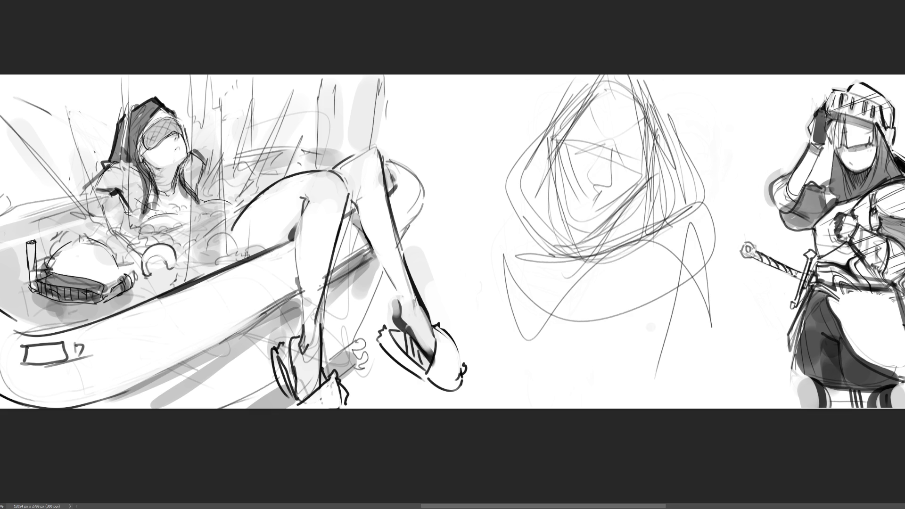
Draw thick brush outlines down the left and right edges of the hood sketch
mouse_move(569, 80)
left_mouse_down()
mouse_move(511, 191)
mouse_move(556, 231)
left_mouse_up()
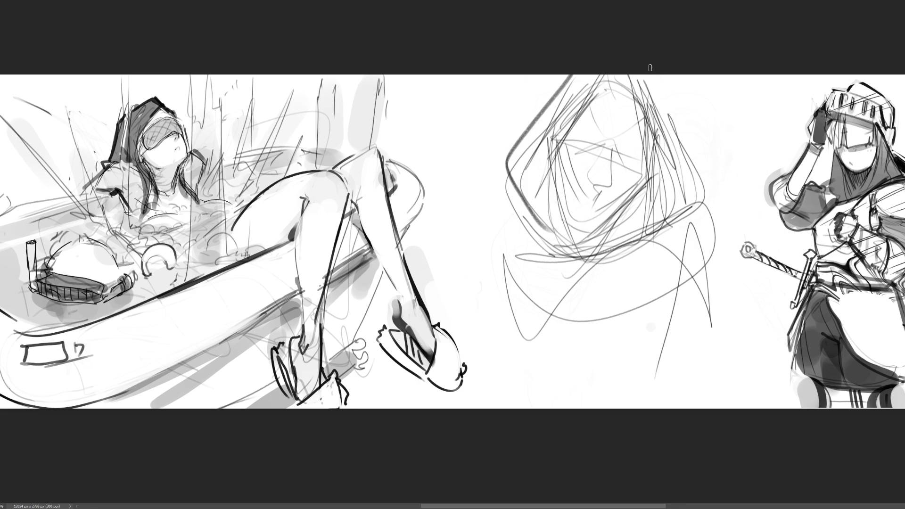
left_click_drag(650, 73, 684, 203)
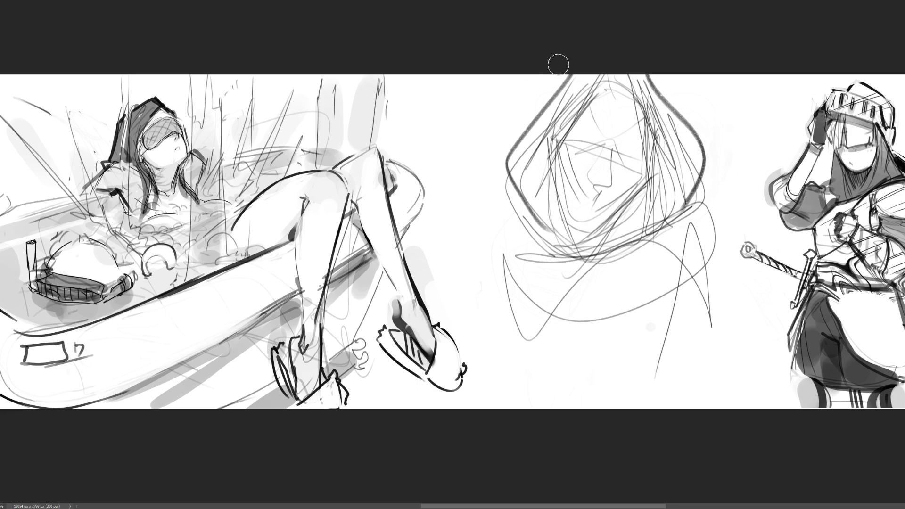
Darken the hood's upper edges, redo the right edge tighter, and add dark strokes framing the face
left_click_drag(572, 74, 495, 169)
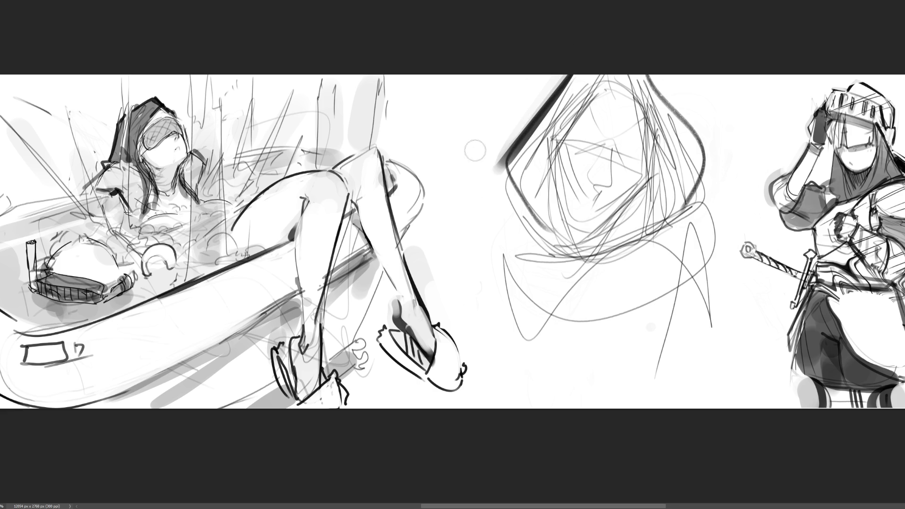
left_click_drag(653, 74, 707, 196)
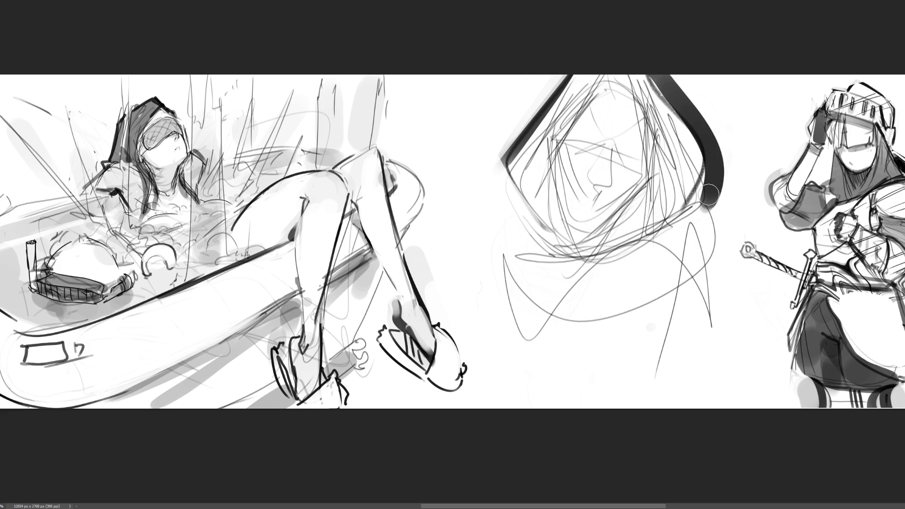
key("ctrl+z")
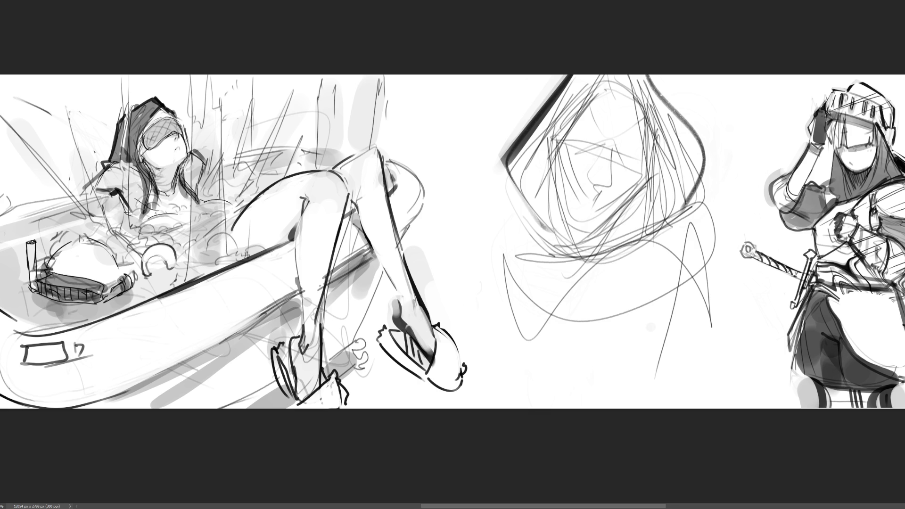
mouse_move(608, 80)
left_mouse_down()
mouse_move(658, 163)
mouse_move(639, 143)
mouse_move(623, 224)
left_mouse_up()
left_click_drag(595, 86, 537, 160)
left_click_drag(547, 141, 573, 238)
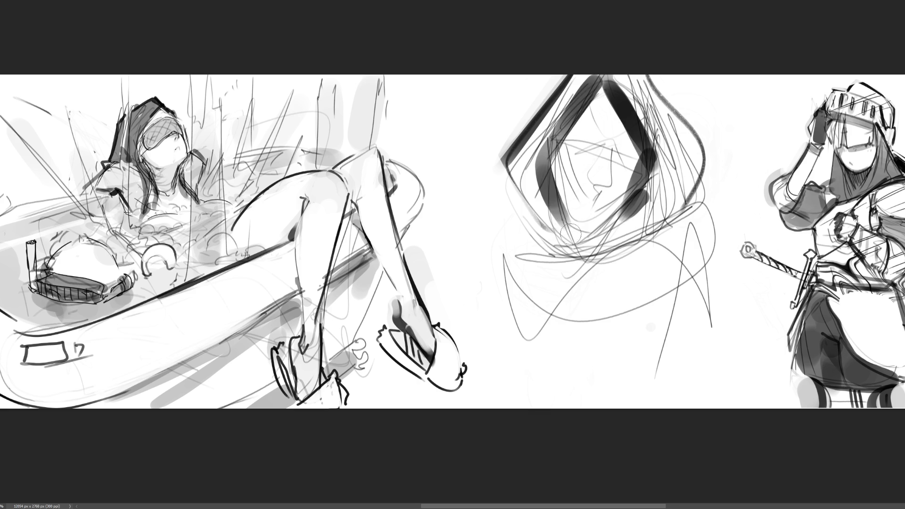
left_click_drag(535, 186, 570, 240)
left_click_drag(519, 168, 553, 226)
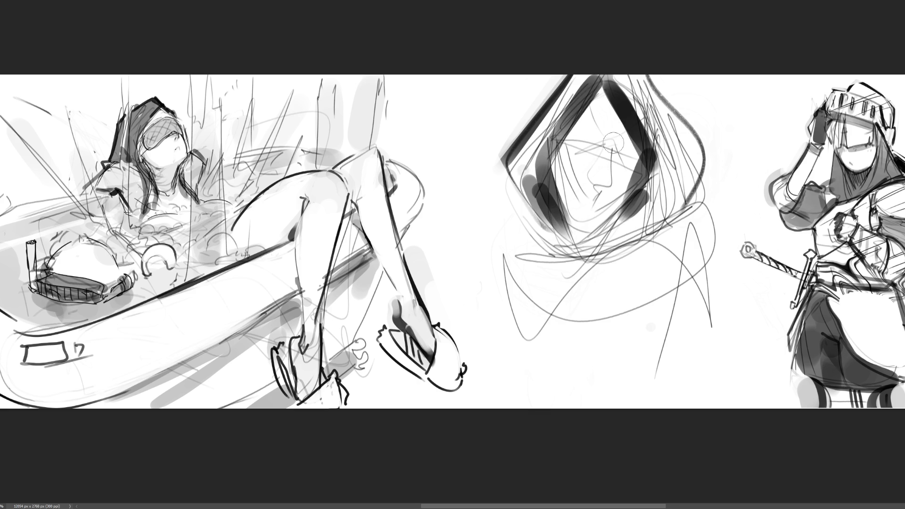
Draw the eyebrows, cheek and lip marks, and the chin and neck lines
mouse_move(561, 147)
left_mouse_down()
mouse_move(618, 158)
mouse_move(574, 203)
mouse_move(619, 193)
left_mouse_up()
mouse_move(569, 128)
left_mouse_down()
mouse_move(582, 134)
mouse_move(609, 124)
left_mouse_up()
mouse_move(574, 173)
left_mouse_down()
mouse_move(615, 195)
mouse_move(610, 216)
left_mouse_up()
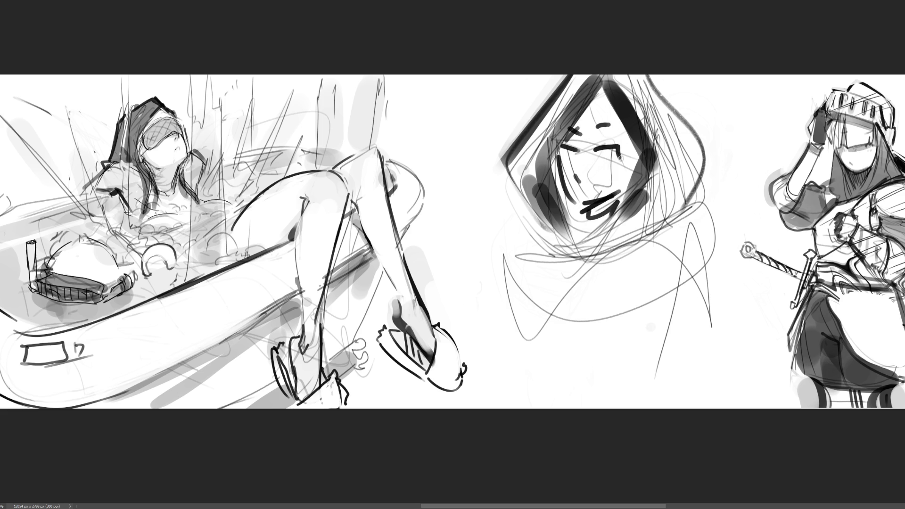
left_click_drag(653, 183, 567, 240)
left_click_drag(691, 186, 584, 230)
mouse_move(667, 208)
left_mouse_down()
mouse_move(552, 269)
mouse_move(708, 301)
left_mouse_up()
Add zig-zag shoulder lines and hood texture, then erase the scribbles right of the face
mouse_move(530, 231)
left_mouse_down()
mouse_move(503, 336)
mouse_move(717, 330)
left_mouse_up()
left_click_drag(689, 233, 702, 354)
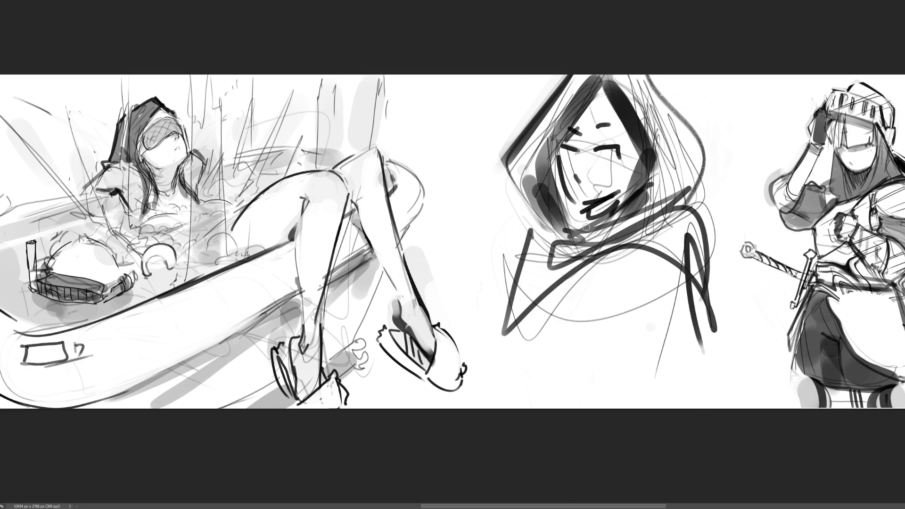
left_click_drag(615, 184, 643, 199)
mouse_move(681, 142)
left_mouse_down()
mouse_move(698, 94)
mouse_move(656, 54)
mouse_move(695, 141)
mouse_move(673, 202)
mouse_move(667, 51)
mouse_move(667, 111)
mouse_move(647, 69)
mouse_move(630, 80)
mouse_move(660, 91)
mouse_move(677, 141)
mouse_move(671, 207)
mouse_move(703, 61)
mouse_move(721, 221)
left_mouse_up()
Paint a solid black hair mass and pointed lobe left of the face, trimming edges in white
key("x")
key("x")
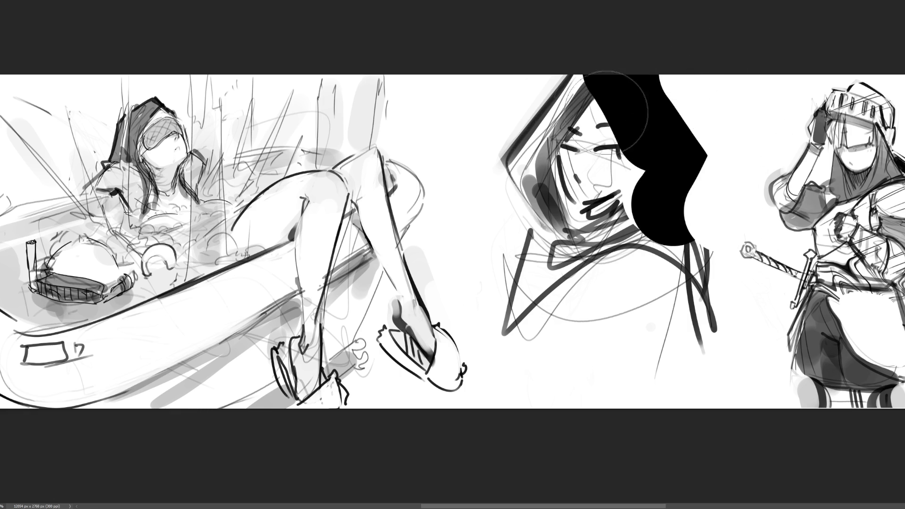
mouse_move(543, 61)
left_mouse_down()
mouse_move(485, 151)
mouse_move(523, 227)
left_mouse_up()
key("x")
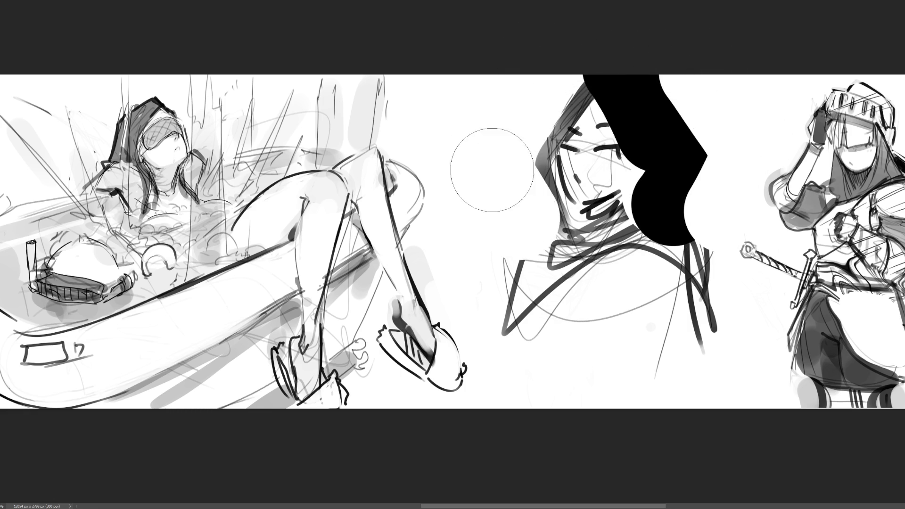
left_click_drag(488, 170, 526, 220)
mouse_move(500, 151)
left_mouse_down()
mouse_move(530, 65)
mouse_move(458, 173)
mouse_move(515, 222)
mouse_move(507, 242)
mouse_move(518, 330)
left_mouse_up()
key("x")
key("x")
left_click_drag(476, 264, 521, 333)
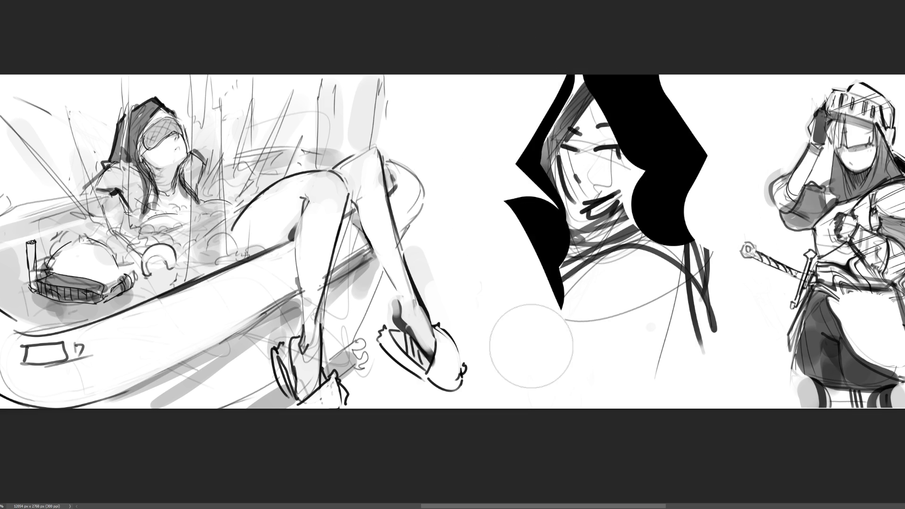
left_click_drag(469, 231, 542, 226)
Paint a large black hair lobe right of the face, extending across the neck with a notch
key("x")
mouse_move(666, 210)
left_mouse_down()
mouse_move(686, 212)
mouse_move(679, 242)
mouse_move(568, 269)
left_mouse_up()
key("x")
mouse_move(740, 210)
left_mouse_down()
mouse_move(717, 202)
mouse_move(707, 363)
mouse_move(719, 361)
left_mouse_up()
left_click_drag(531, 247, 522, 301)
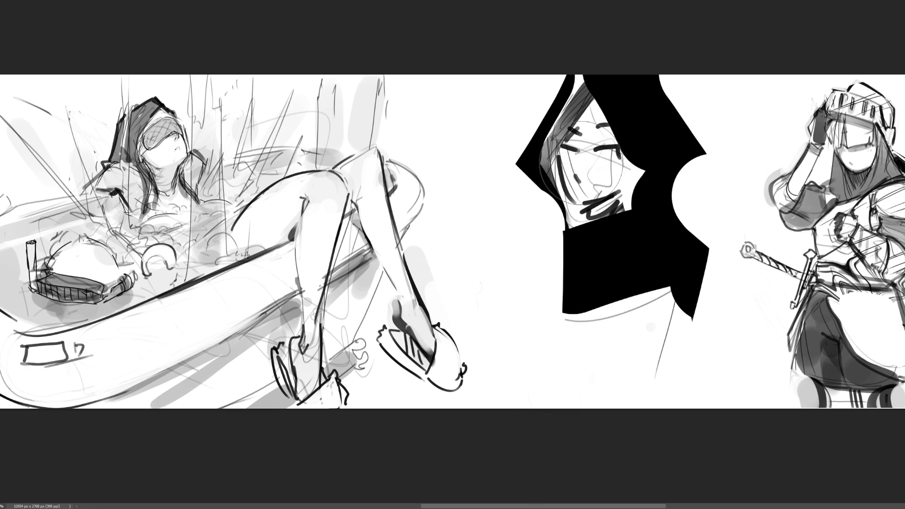
Shade the face soft grey, remove the right eye's black dash, and highlight the left eye
left_click_drag(581, 162, 594, 156)
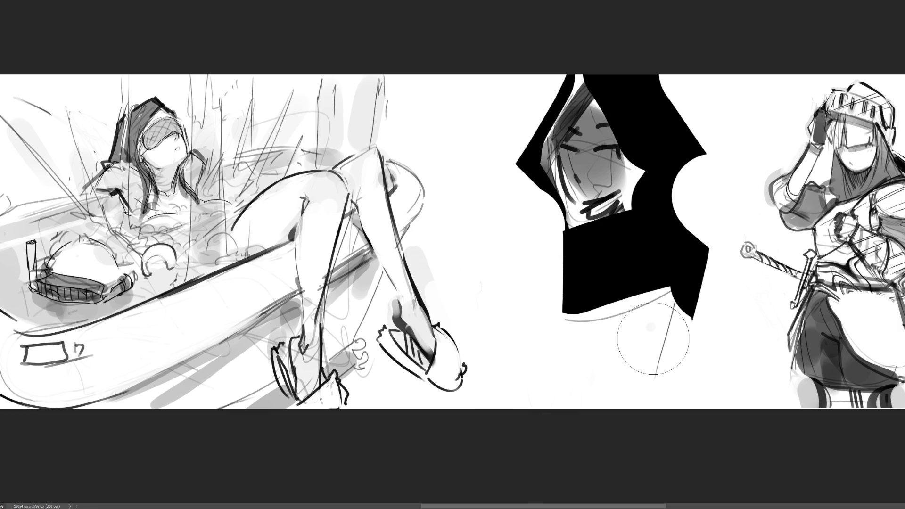
left_click_drag(601, 151, 618, 156)
left_click(569, 153)
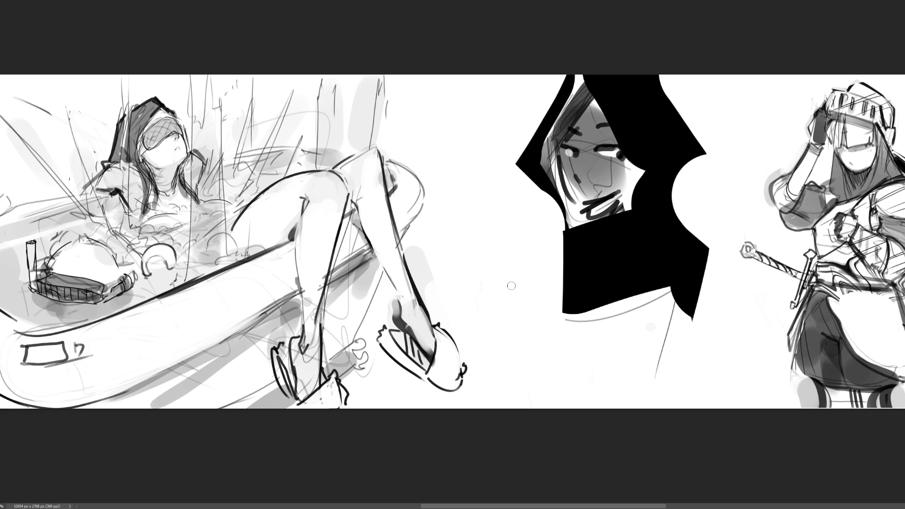
With a smaller brush, outline a sailor collar and add long sweeping body curves beneath the hair
key("bracketleft")
key("bracketleft")
mouse_move(534, 254)
left_mouse_down()
mouse_move(559, 250)
mouse_move(565, 230)
mouse_move(553, 319)
left_mouse_up()
mouse_move(565, 234)
left_mouse_down()
mouse_move(556, 304)
mouse_move(537, 250)
mouse_move(561, 300)
left_mouse_up()
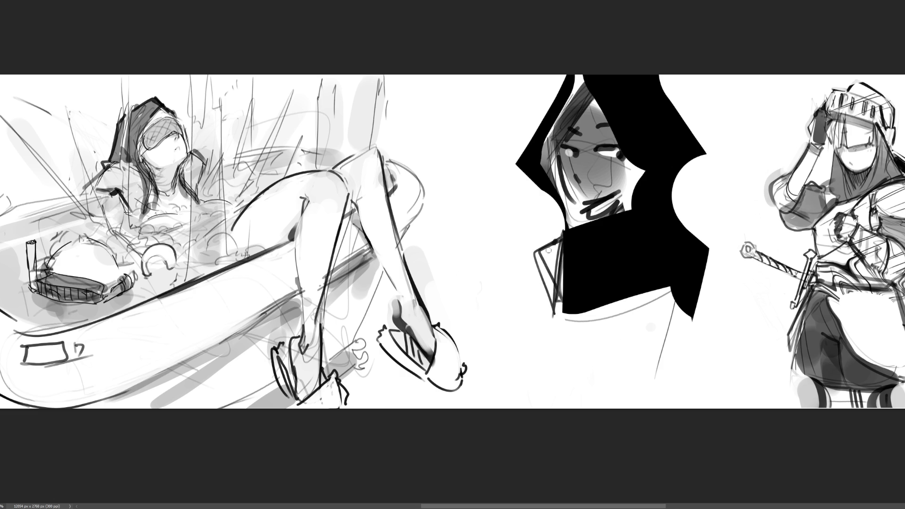
left_click_drag(554, 242, 559, 313)
mouse_move(696, 309)
left_mouse_down()
mouse_move(695, 330)
mouse_move(576, 363)
left_mouse_up()
left_click_drag(686, 332, 608, 361)
mouse_move(512, 322)
left_mouse_down()
mouse_move(570, 351)
mouse_move(698, 294)
mouse_move(722, 361)
left_mouse_up()
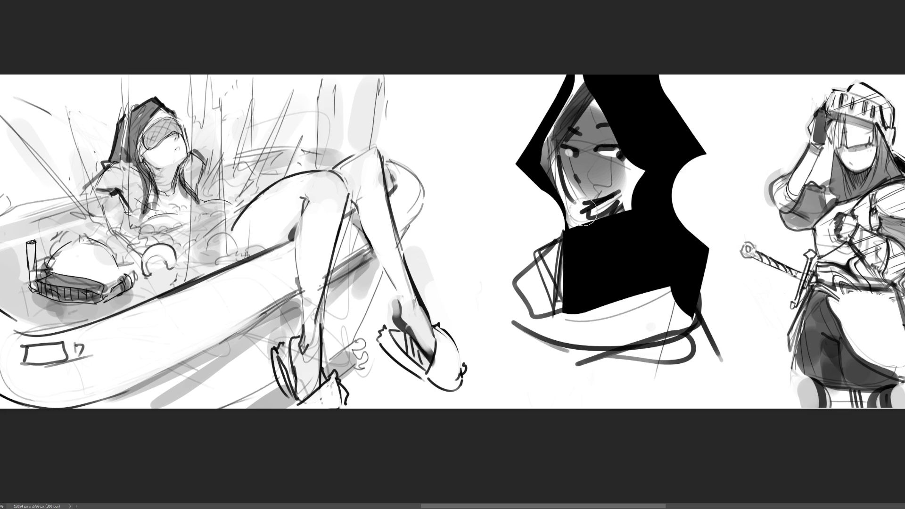
Wash the black hood, face and body with a large soft white brush until nearly white
key("bracketright")
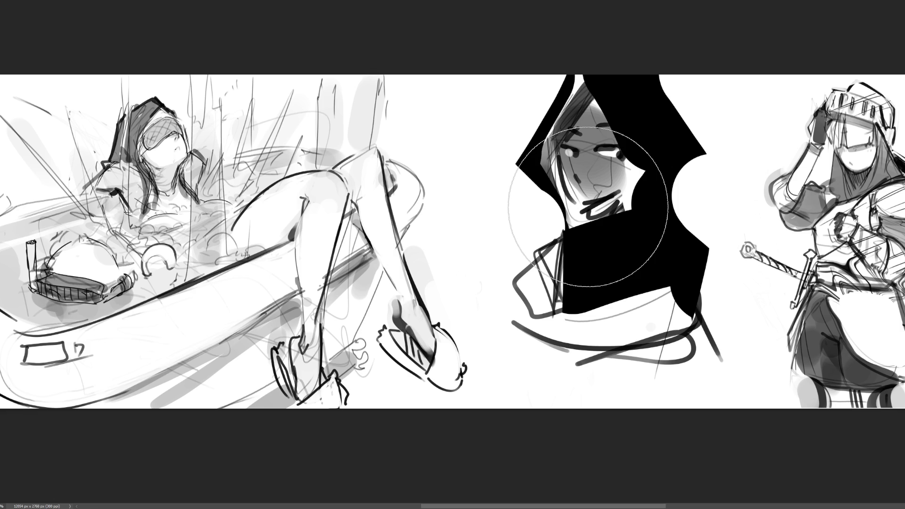
mouse_move(588, 206)
left_mouse_down()
mouse_move(606, 182)
mouse_move(525, 232)
mouse_move(647, 141)
mouse_move(673, 147)
left_mouse_up()
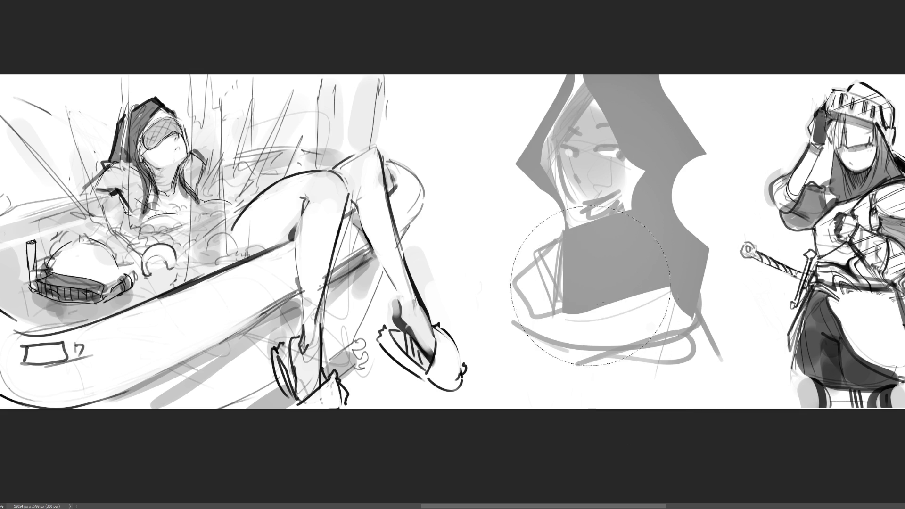
left_click(573, 122)
left_click_drag(573, 123, 593, 255)
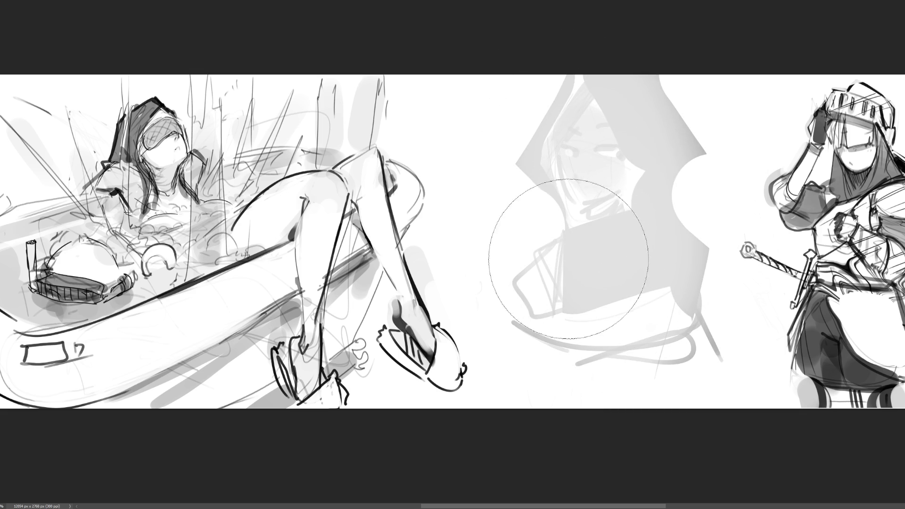
mouse_move(501, 268)
left_mouse_down()
mouse_move(586, 344)
mouse_move(657, 247)
left_mouse_up()
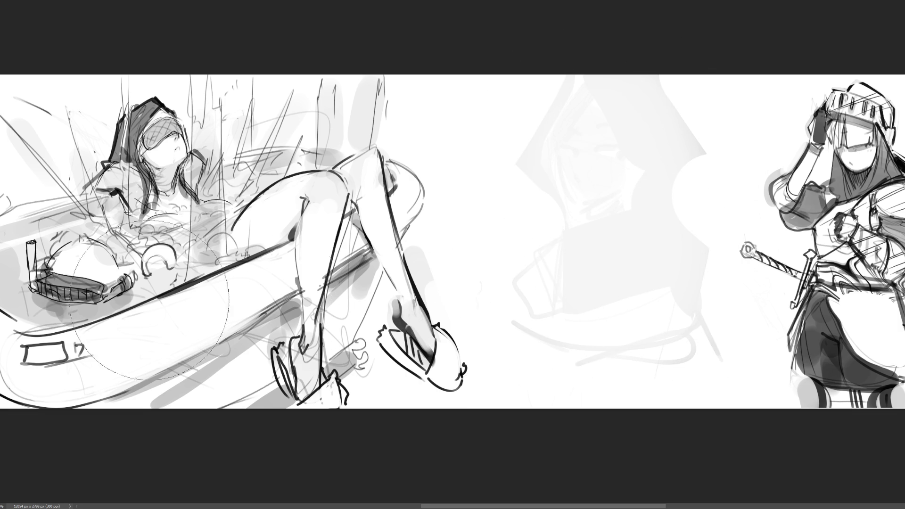
left_click_drag(507, 164, 511, 212)
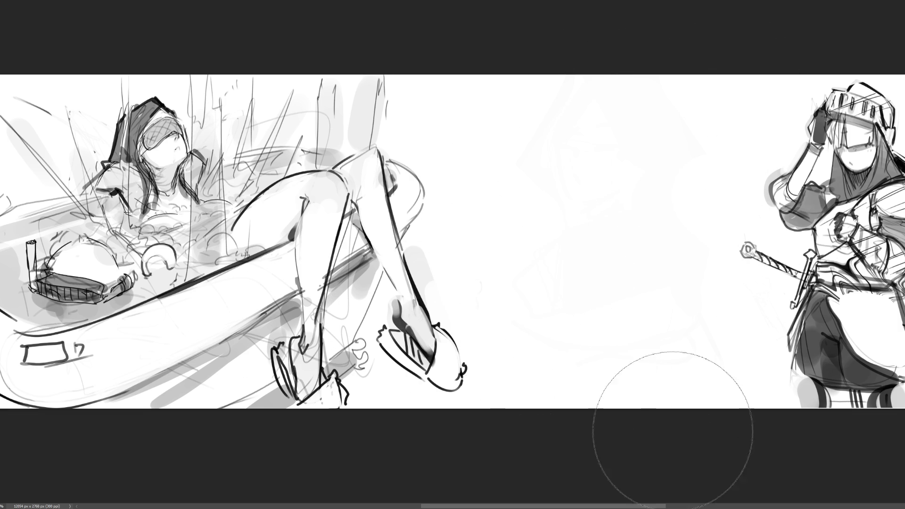
key("bracketleft")
key("bracketleft")
key("bracketleft")
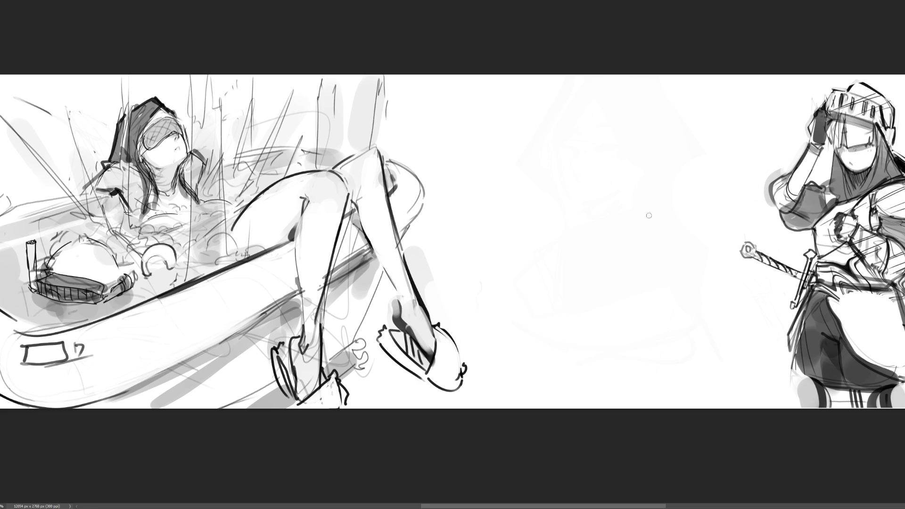
With a fine brush, rough in the shape of a new head in the middle space
key("bracketleft")
mouse_move(531, 122)
left_mouse_down()
mouse_move(530, 151)
mouse_move(564, 94)
left_mouse_up()
left_click_drag(572, 93, 560, 162)
mouse_move(563, 93)
left_mouse_down()
mouse_move(592, 163)
mouse_move(618, 99)
left_mouse_up()
left_click_drag(589, 91, 614, 128)
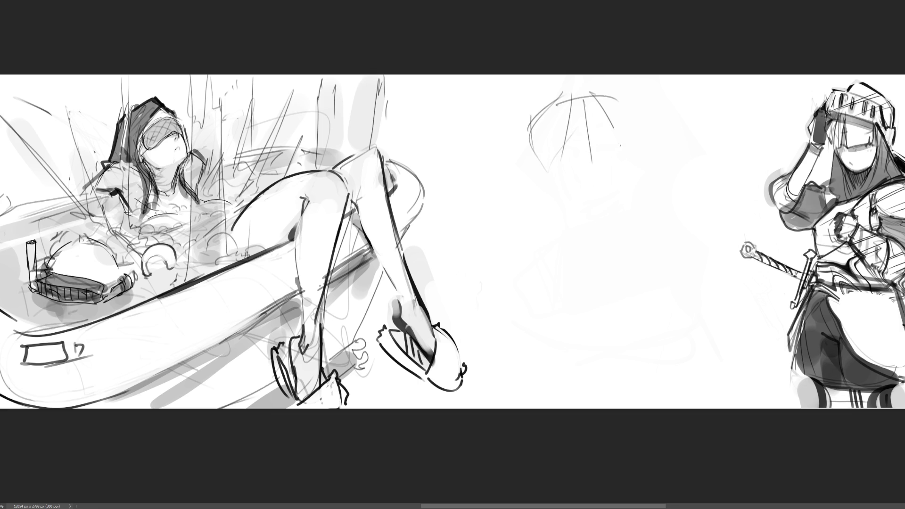
left_click_drag(564, 147, 621, 142)
left_click_drag(561, 145, 614, 168)
mouse_move(627, 137)
left_mouse_down()
mouse_move(607, 175)
mouse_move(632, 169)
left_mouse_up()
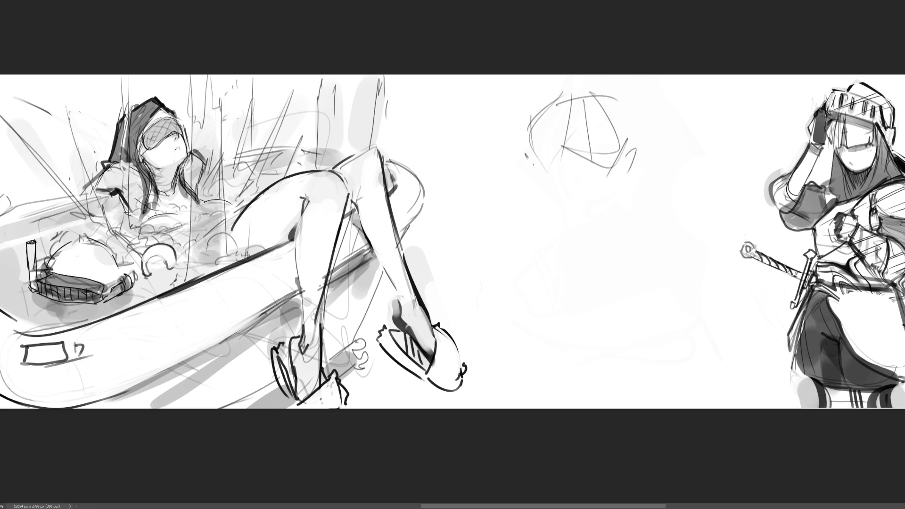
Sketch the jaw, chin and neck, plus hair outline, curls and side spikes around the head
left_click_drag(524, 153, 540, 170)
left_click_drag(551, 171, 576, 175)
mouse_move(602, 170)
left_mouse_down()
mouse_move(573, 199)
mouse_move(619, 179)
mouse_move(593, 198)
left_mouse_up()
left_click_drag(637, 148, 620, 177)
left_click_drag(634, 144, 618, 189)
left_click_drag(608, 107, 620, 130)
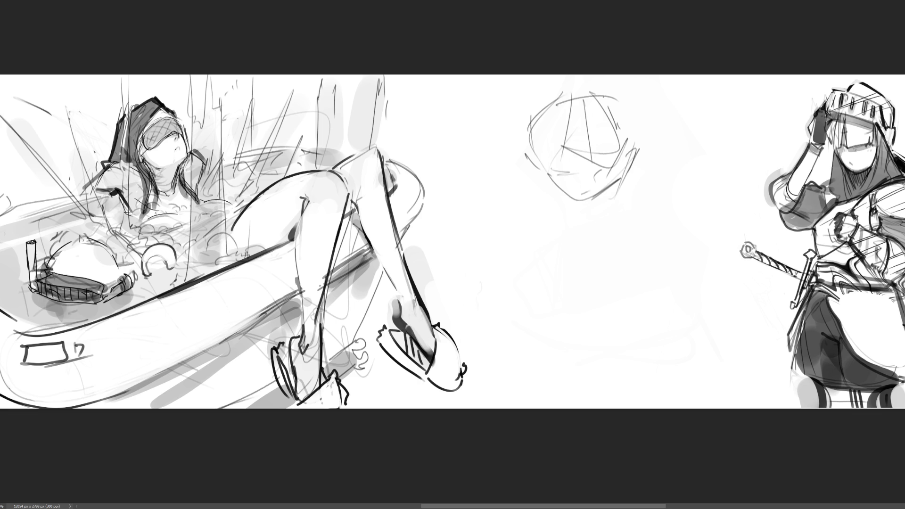
mouse_move(596, 86)
left_mouse_down()
mouse_move(625, 136)
mouse_move(645, 144)
mouse_move(631, 155)
left_mouse_up()
mouse_move(558, 91)
left_mouse_down()
mouse_move(514, 137)
mouse_move(615, 83)
left_mouse_up()
left_click_drag(617, 84, 619, 132)
mouse_move(549, 179)
left_mouse_down()
mouse_move(582, 213)
mouse_move(532, 203)
mouse_move(572, 197)
left_mouse_up()
left_click_drag(578, 198, 597, 240)
Add spiky hair tufts, refine the lower face, and sketch jaw curves with zigzag hair
left_click_drag(570, 87, 564, 106)
left_click_drag(561, 113, 590, 114)
mouse_move(642, 79)
left_mouse_down()
mouse_move(621, 119)
mouse_move(619, 171)
mouse_move(589, 197)
left_mouse_up()
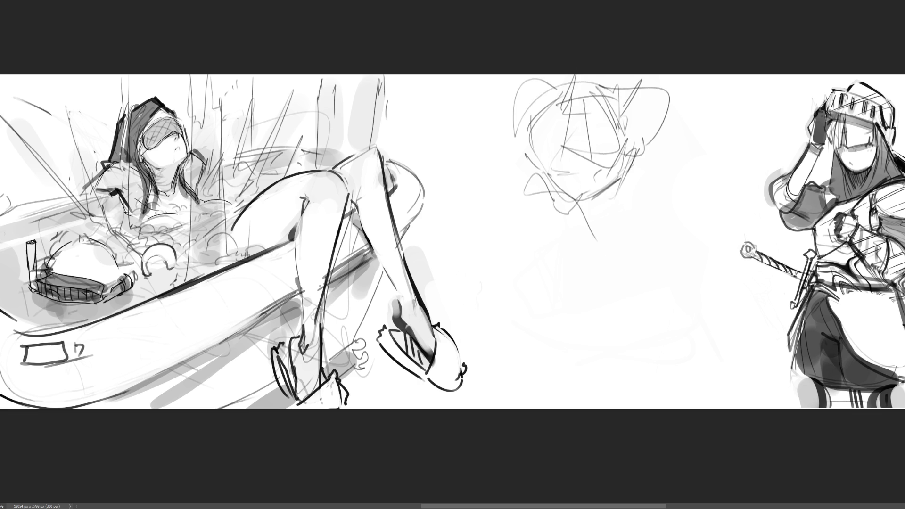
left_click_drag(565, 168, 590, 171)
mouse_move(631, 155)
left_mouse_down()
mouse_move(591, 178)
mouse_move(585, 193)
mouse_move(606, 203)
mouse_move(584, 245)
left_mouse_up()
left_click_drag(554, 201, 613, 229)
mouse_move(607, 205)
left_mouse_down()
mouse_move(625, 217)
mouse_move(621, 253)
left_mouse_up()
mouse_move(518, 210)
left_mouse_down()
mouse_move(512, 249)
mouse_move(480, 199)
mouse_move(518, 254)
left_mouse_up()
Sketch the shoulders, collar and looping rough curves below the head
left_click_drag(508, 265, 645, 234)
mouse_move(669, 211)
left_mouse_down()
mouse_move(641, 255)
mouse_move(679, 268)
left_mouse_up()
left_click_drag(705, 226, 642, 267)
mouse_move(651, 272)
left_mouse_down()
mouse_move(668, 276)
mouse_move(656, 287)
left_mouse_up()
left_click_drag(613, 283, 667, 290)
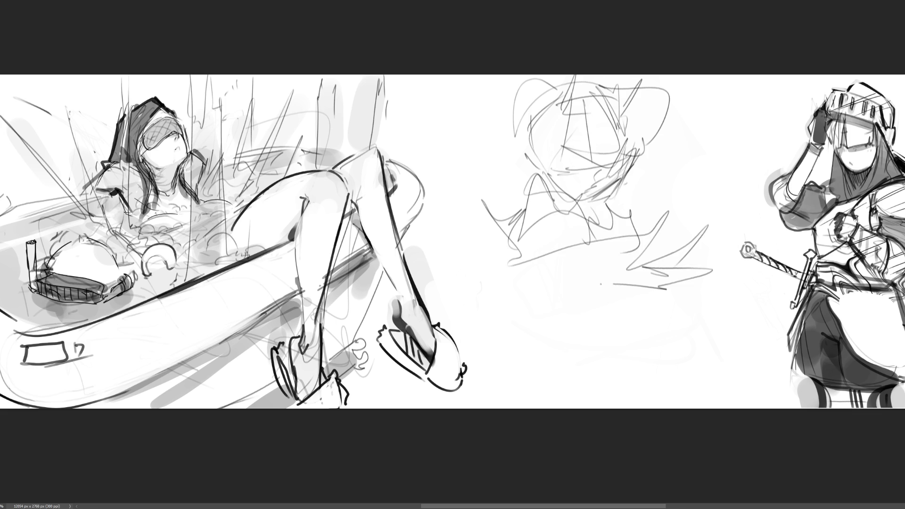
mouse_move(536, 285)
left_mouse_down()
mouse_move(627, 260)
mouse_move(552, 320)
mouse_move(608, 345)
mouse_move(673, 306)
mouse_move(627, 363)
left_mouse_up()
left_click_drag(625, 330, 528, 325)
mouse_move(523, 292)
left_mouse_down()
mouse_move(513, 296)
mouse_move(520, 352)
left_mouse_up()
left_click_drag(495, 284, 452, 339)
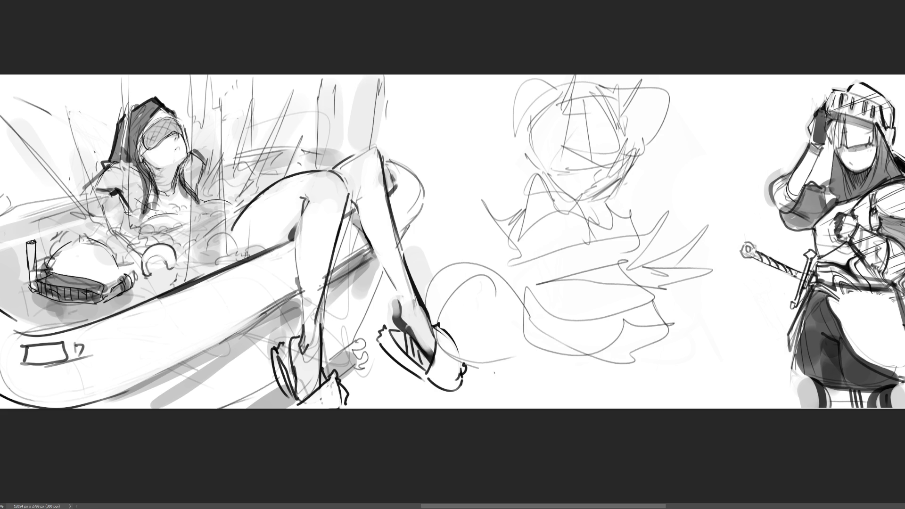
mouse_move(478, 372)
left_mouse_down()
mouse_move(742, 311)
mouse_move(702, 356)
mouse_move(670, 350)
mouse_move(681, 387)
left_mouse_up()
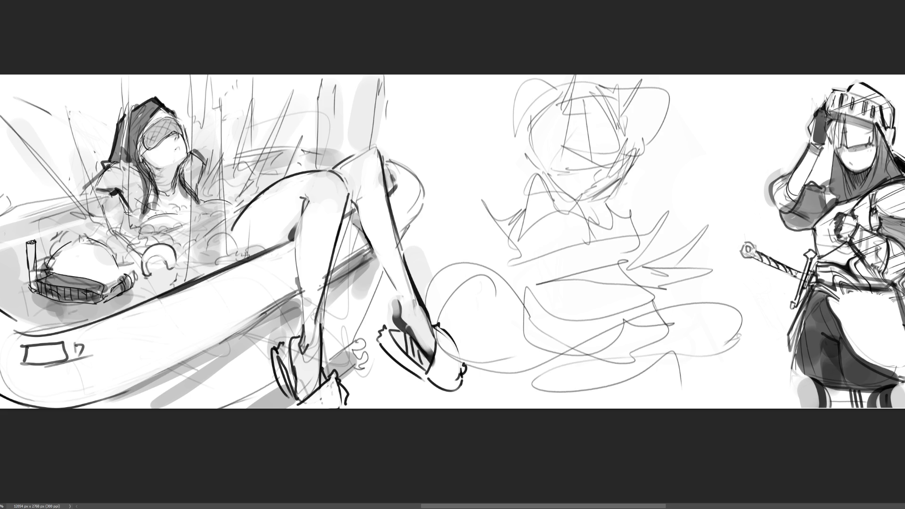
Flip the middle sketch horizontally and nudge it slightly right with Free Transform
key("ctrl+shift+h")
key("ctrl+t")
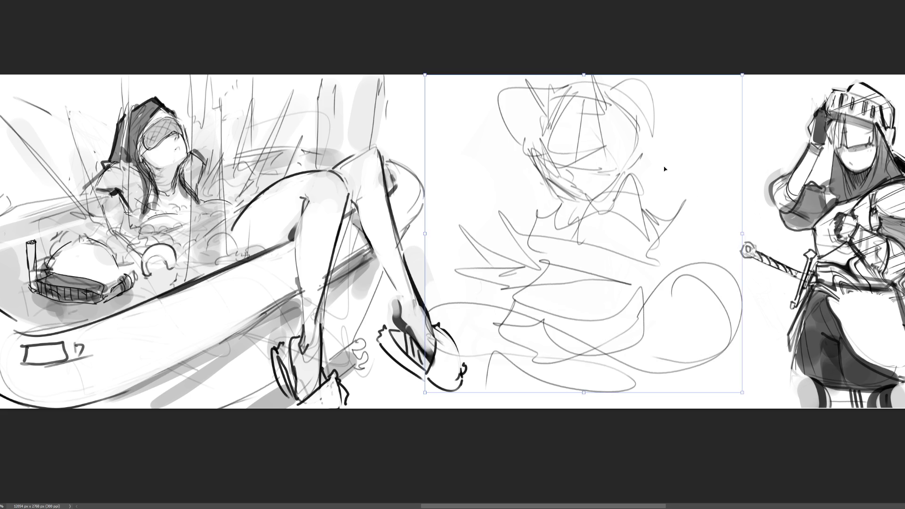
left_click_drag(625, 171, 640, 170)
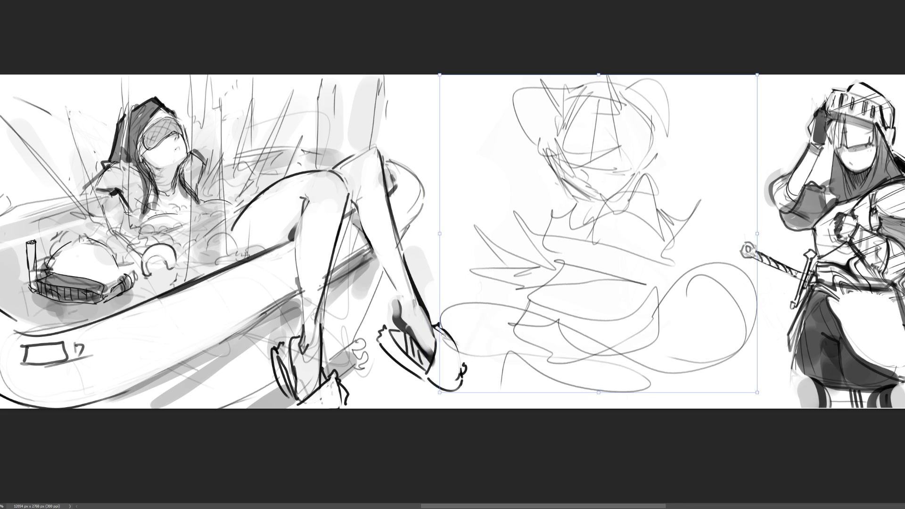
key("Return")
Fade the sketch to a faint underdrawing with a large soft Eraser, then undo a misplaced curve
key("e")
mouse_move(748, 219)
left_mouse_down()
mouse_move(683, 127)
mouse_move(629, 346)
mouse_move(590, 349)
left_mouse_up()
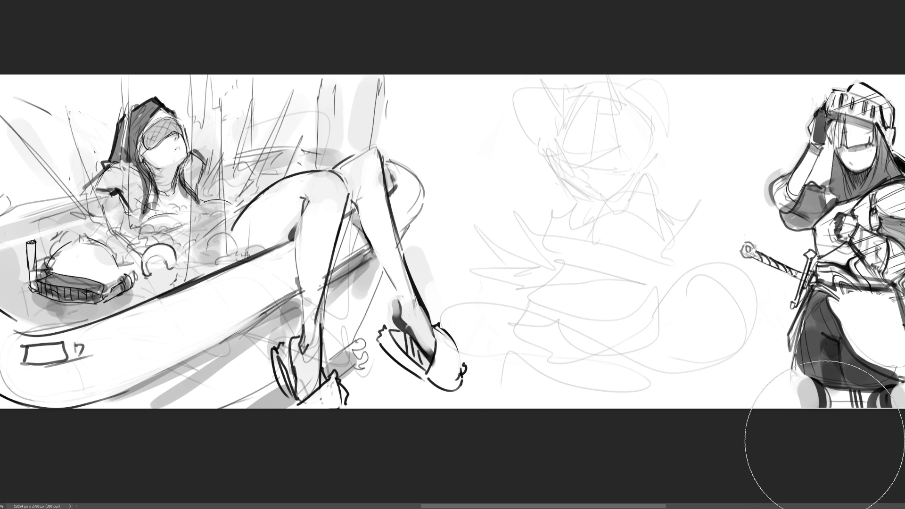
key("b")
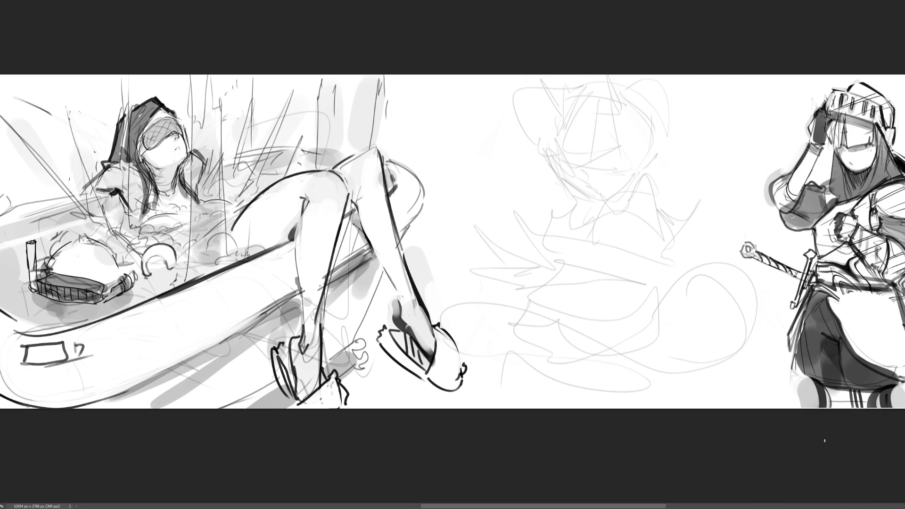
mouse_move(454, 305)
left_mouse_down()
mouse_move(600, 297)
mouse_move(751, 343)
left_mouse_up()
key("ctrl+z")
Draw a long tube outline toward the knight's sword with a V-line and short curves beneath
mouse_move(477, 307)
left_mouse_down()
mouse_move(780, 360)
mouse_move(481, 395)
left_mouse_up()
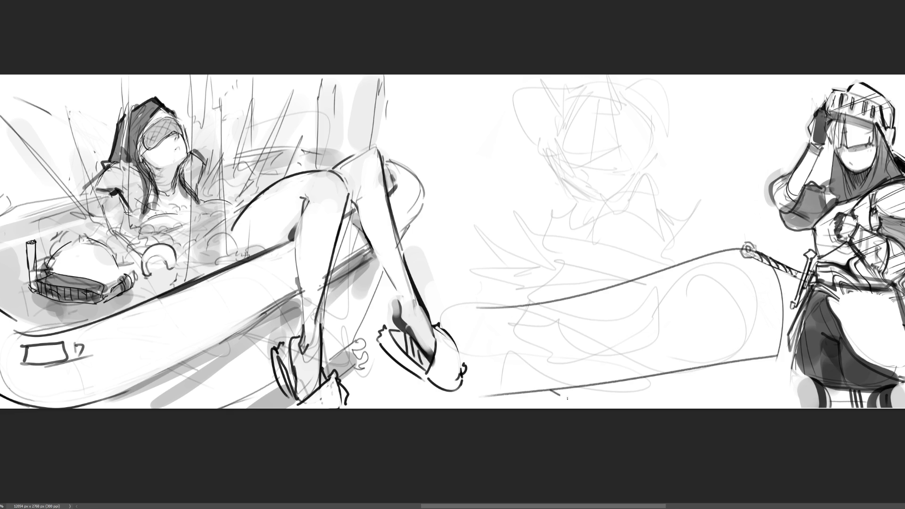
left_click_drag(552, 390, 606, 384)
left_click_drag(684, 373, 694, 409)
left_click_drag(503, 388, 509, 408)
Ink outline lines on the middle figure, adding zigzag and long diagonal strokes
left_click_drag(551, 270, 529, 300)
mouse_move(566, 215)
left_mouse_down()
mouse_move(548, 216)
mouse_move(536, 264)
left_mouse_up()
mouse_move(554, 261)
left_mouse_down()
mouse_move(587, 233)
mouse_move(641, 225)
mouse_move(654, 259)
left_mouse_up()
left_click_drag(668, 238, 669, 262)
left_click_drag(642, 196, 669, 232)
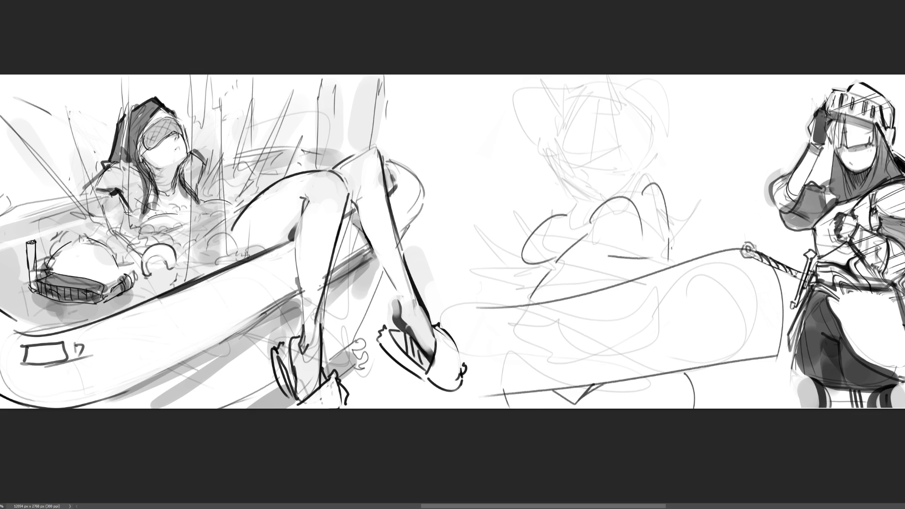
left_click_drag(718, 190, 669, 249)
left_click_drag(733, 170, 742, 192)
mouse_move(737, 187)
left_mouse_down()
mouse_move(691, 249)
mouse_move(767, 159)
mouse_move(736, 217)
left_mouse_up()
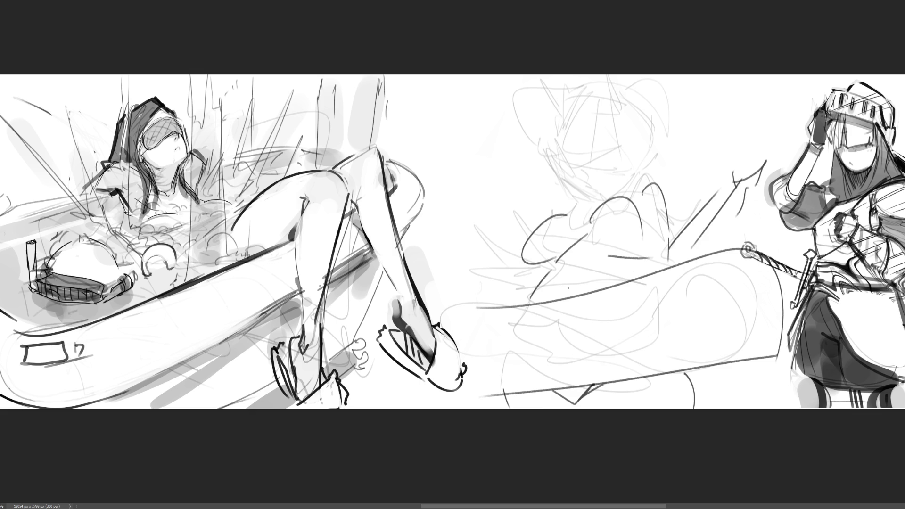
mouse_move(442, 296)
left_mouse_down()
mouse_move(478, 294)
mouse_move(544, 267)
left_mouse_up()
left_click_drag(543, 268, 527, 287)
mouse_move(568, 199)
left_mouse_down()
mouse_move(557, 207)
mouse_move(593, 192)
left_mouse_up()
Ink arcs, diagonals and more outline strokes around the figure's head
left_click_drag(629, 158, 623, 178)
left_click_drag(600, 173, 582, 191)
left_click_drag(544, 113, 566, 168)
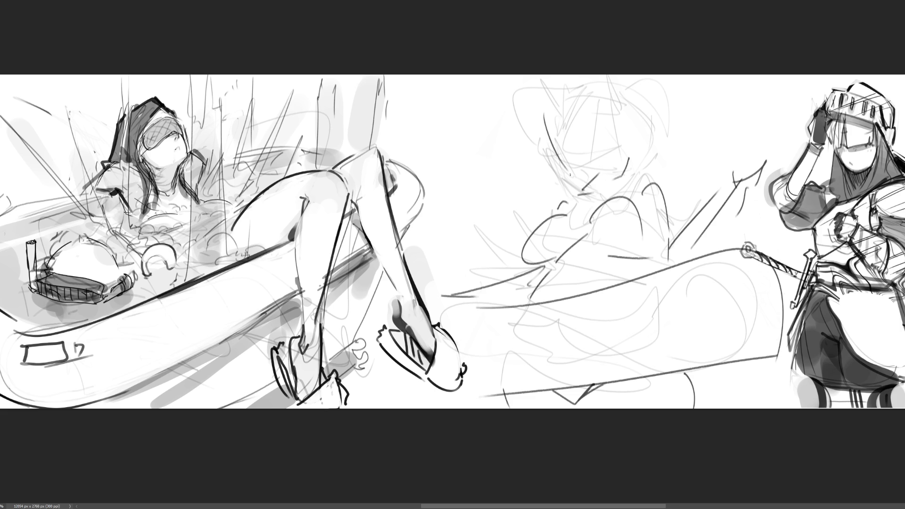
left_click_drag(575, 82, 549, 142)
left_click_drag(616, 86, 621, 137)
left_click_drag(623, 145, 610, 162)
left_click_drag(561, 179, 598, 179)
left_click_drag(630, 151, 614, 170)
left_click_drag(635, 127, 654, 132)
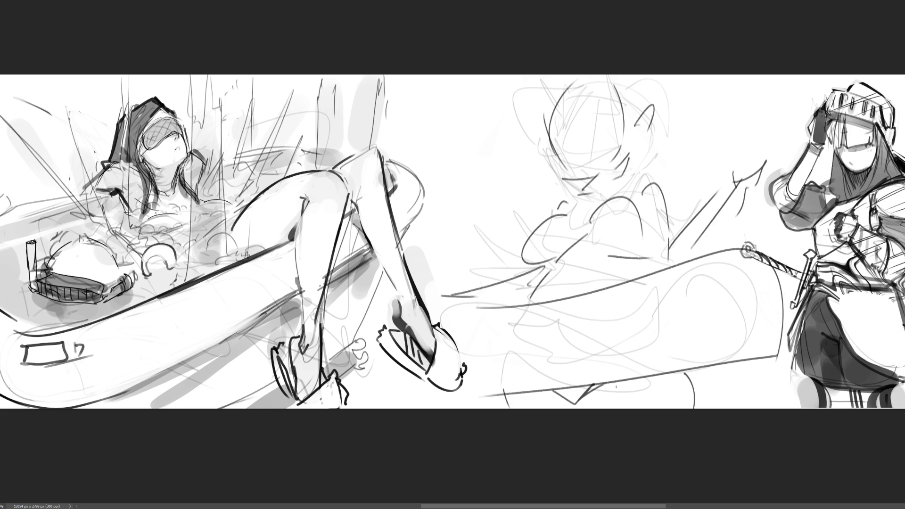
Redraw curves across the tube, replacing them with a straight divider line and a new curve
mouse_move(501, 305)
left_mouse_down()
mouse_move(482, 354)
mouse_move(497, 388)
left_mouse_up()
left_click_drag(609, 289, 650, 373)
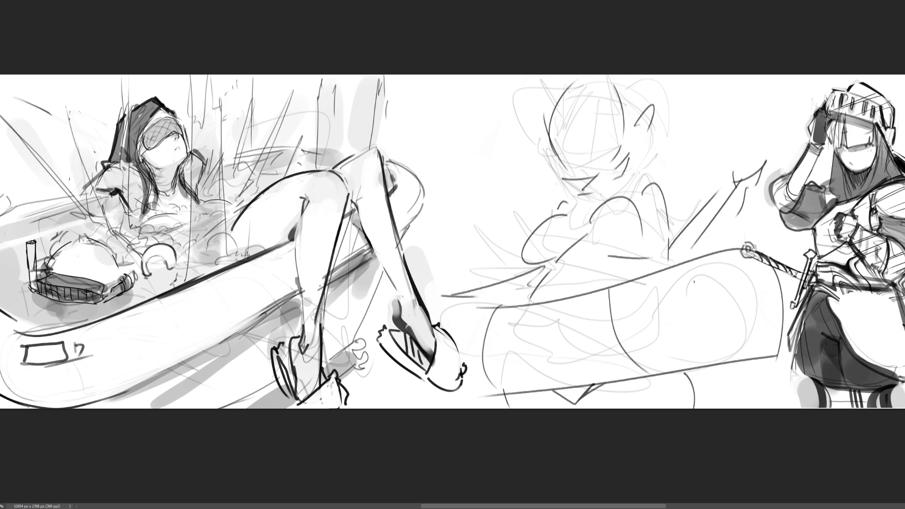
left_click_drag(688, 262, 744, 351)
key("ctrl+z")
key("ctrl+z")
left_click_drag(610, 291, 630, 377)
mouse_move(702, 256)
left_mouse_down()
mouse_move(730, 359)
mouse_move(711, 391)
left_mouse_up()
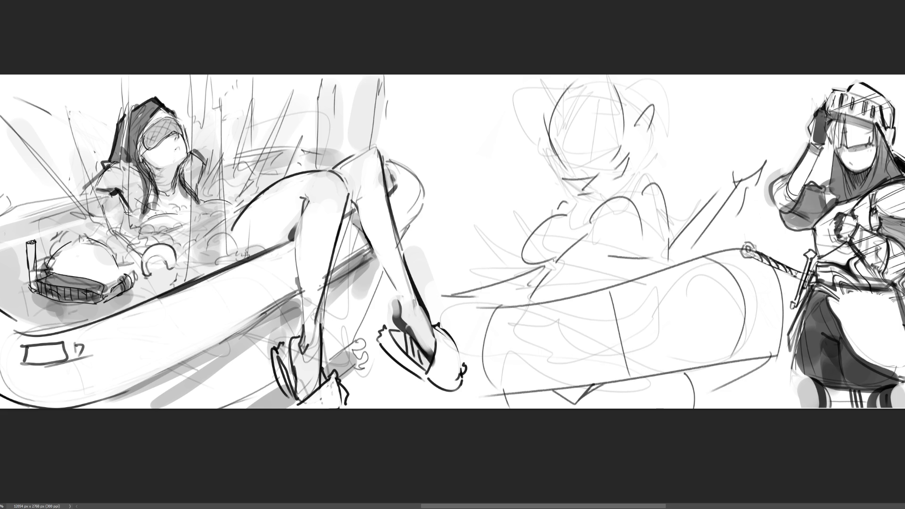
Outline the figure's shoulders and arm, discarding trial scribbles around the head
left_click_drag(581, 247, 556, 264)
mouse_move(584, 189)
left_mouse_down()
mouse_move(525, 248)
mouse_move(554, 236)
mouse_move(623, 176)
mouse_move(549, 262)
mouse_move(651, 246)
left_mouse_up()
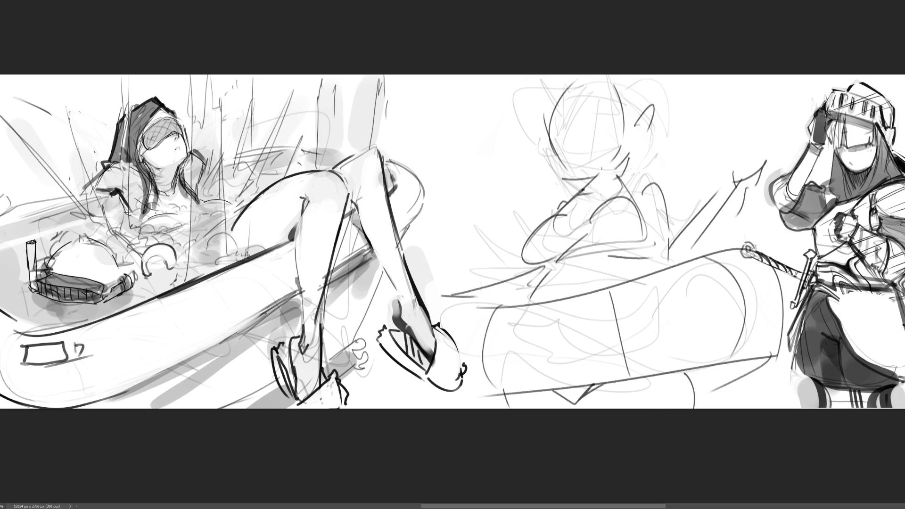
mouse_move(552, 135)
left_mouse_down()
mouse_move(542, 160)
mouse_move(618, 99)
mouse_move(551, 165)
mouse_move(565, 127)
mouse_move(601, 151)
mouse_move(634, 109)
left_mouse_up()
key("ctrl+z")
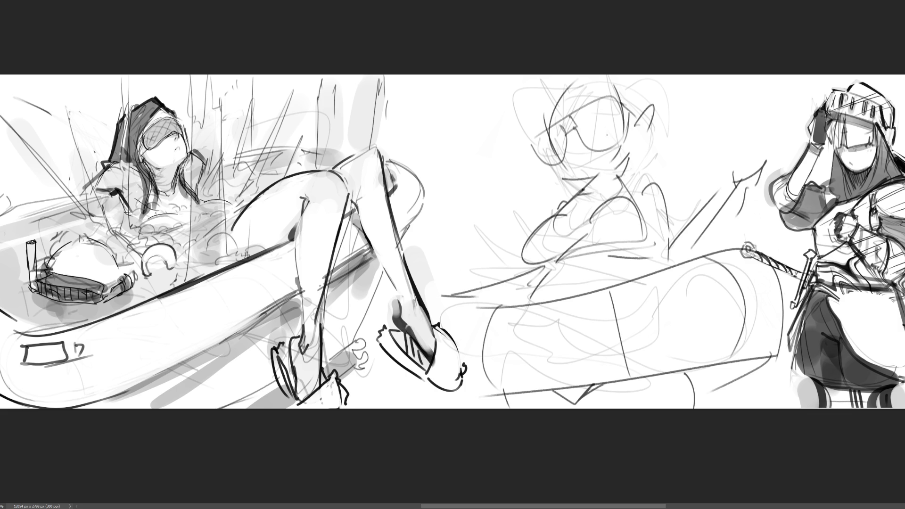
Draw the figure's mouth, neck and collar to the shoulder, and the ear and hair beside the head
left_click_drag(572, 158, 579, 163)
left_click_drag(595, 175, 622, 193)
left_click_drag(628, 160, 625, 191)
mouse_move(549, 217)
left_mouse_down()
mouse_move(601, 191)
mouse_move(642, 185)
left_mouse_up()
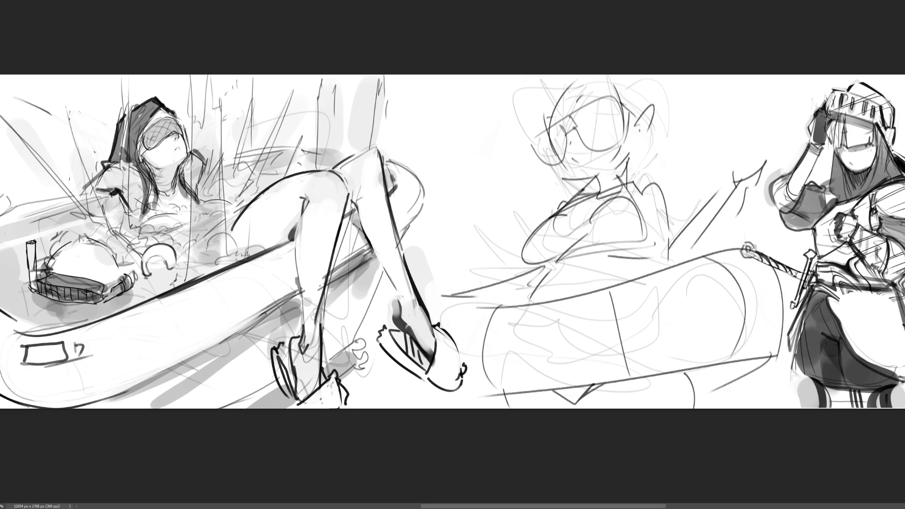
left_click_drag(639, 130, 648, 156)
left_click_drag(658, 131, 674, 124)
left_click_drag(638, 87, 659, 115)
mouse_move(525, 87)
left_mouse_down()
mouse_move(537, 112)
mouse_move(510, 209)
left_mouse_up()
left_click_drag(674, 123, 675, 165)
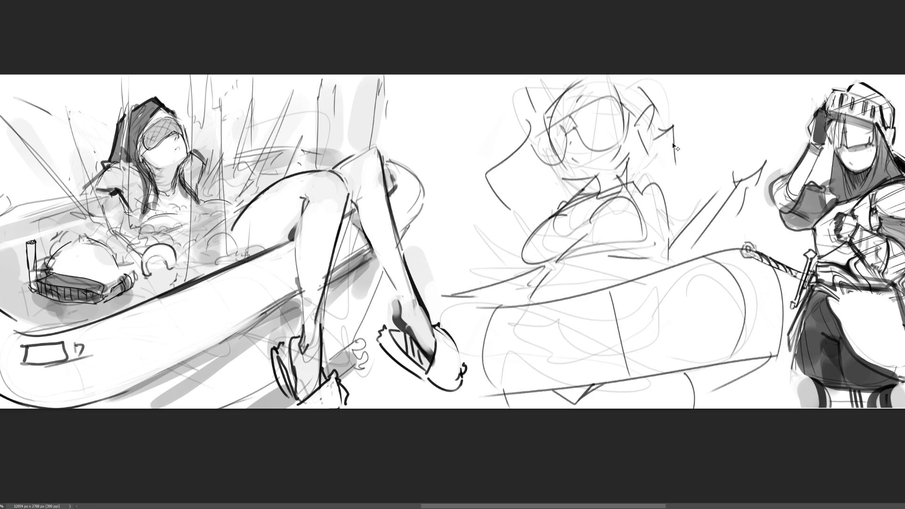
Redraw the stroke beside the head and paint solid black sunglasses lenses with a dark bridge
key("ctrl+z")
left_click_drag(663, 96, 669, 207)
mouse_move(547, 144)
left_mouse_down()
mouse_move(538, 136)
mouse_move(533, 149)
mouse_move(557, 140)
mouse_move(542, 161)
mouse_move(588, 107)
mouse_move(570, 126)
mouse_move(619, 133)
mouse_move(614, 101)
left_mouse_up()
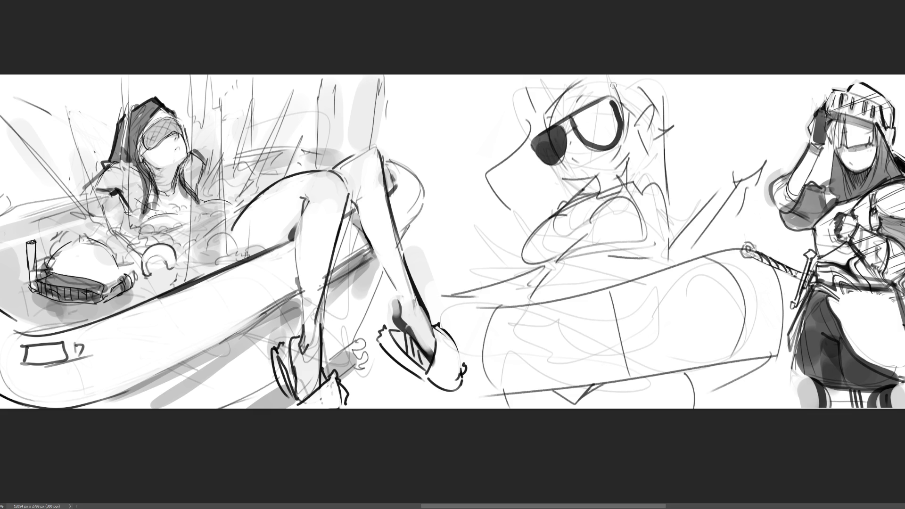
mouse_move(568, 118)
left_mouse_down()
mouse_move(609, 125)
mouse_move(586, 120)
left_mouse_up()
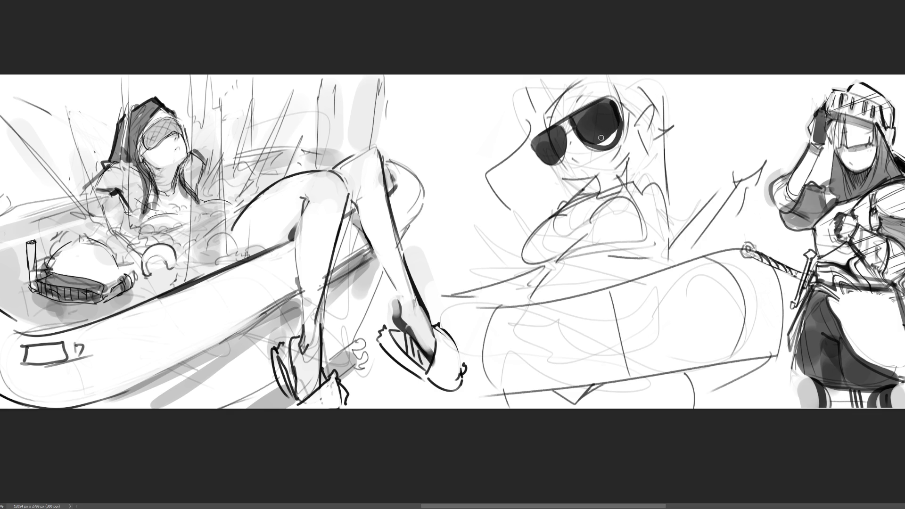
mouse_move(609, 145)
left_mouse_down()
mouse_move(589, 147)
mouse_move(613, 139)
mouse_move(608, 146)
mouse_move(615, 134)
left_mouse_up()
left_click_drag(566, 135, 587, 95)
left_click_drag(545, 118, 553, 116)
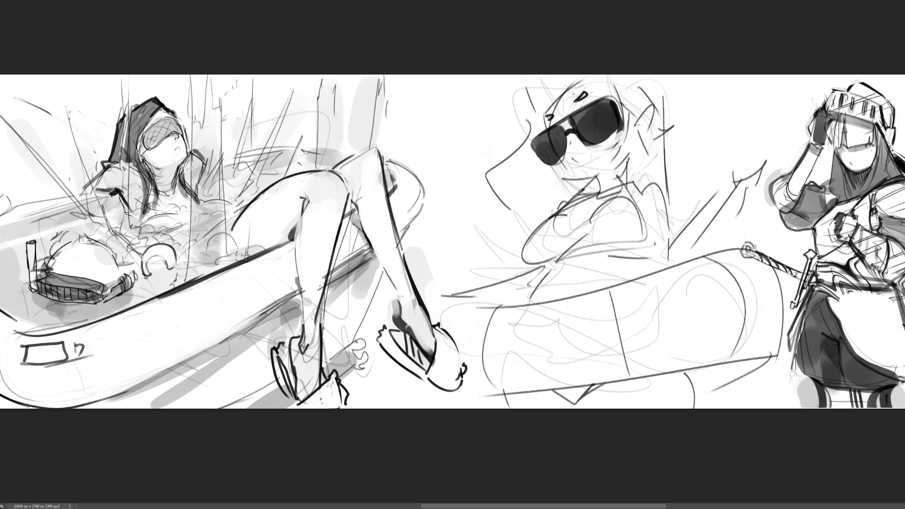
Draw the hair line, the ear with the glasses arm, the jawline and a cigarette at the mouth
mouse_move(612, 80)
left_mouse_down()
mouse_move(633, 151)
mouse_move(643, 111)
mouse_move(650, 125)
left_mouse_up()
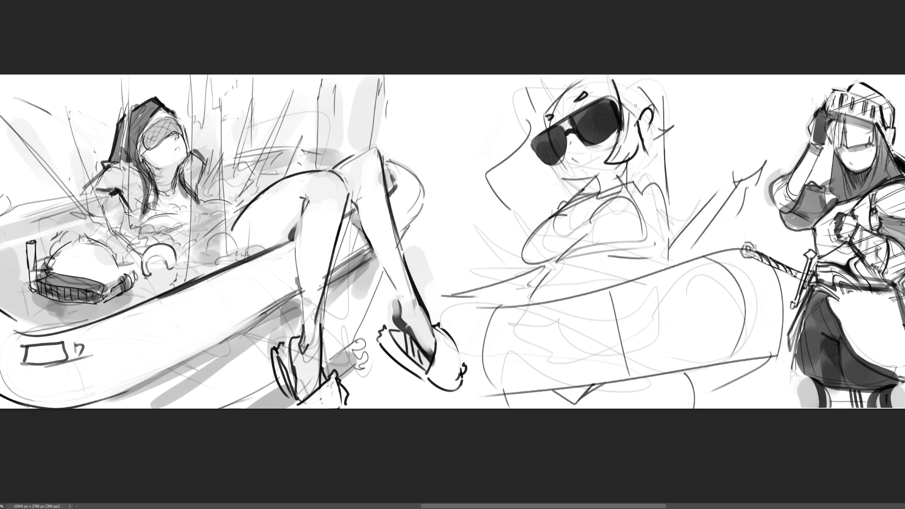
left_click_drag(615, 96, 640, 113)
left_click_drag(557, 160, 590, 178)
left_click_drag(576, 160, 550, 180)
left_click_drag(551, 181, 606, 141)
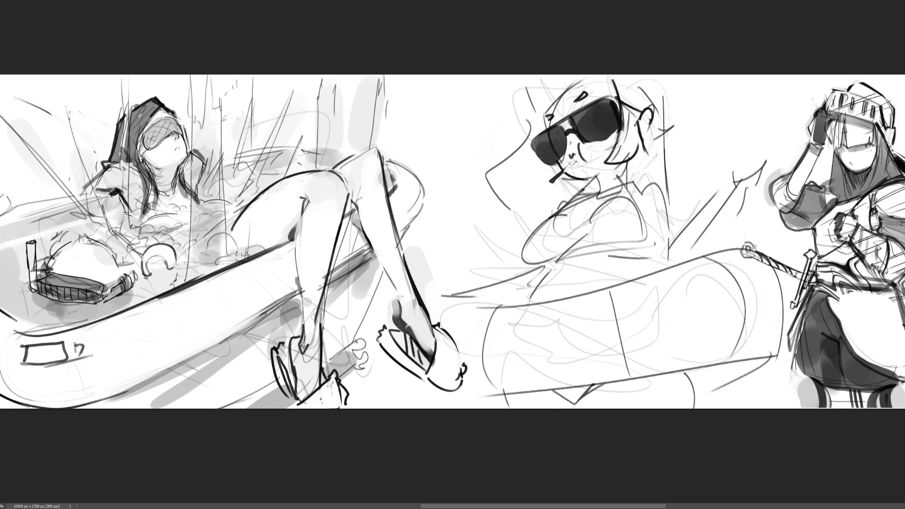
Darken the cigarette and sketch hair strokes around the head and down the neck's right side
mouse_move(564, 168)
left_mouse_down()
mouse_move(548, 183)
mouse_move(560, 175)
mouse_move(587, 178)
mouse_move(592, 189)
mouse_move(604, 182)
left_mouse_up()
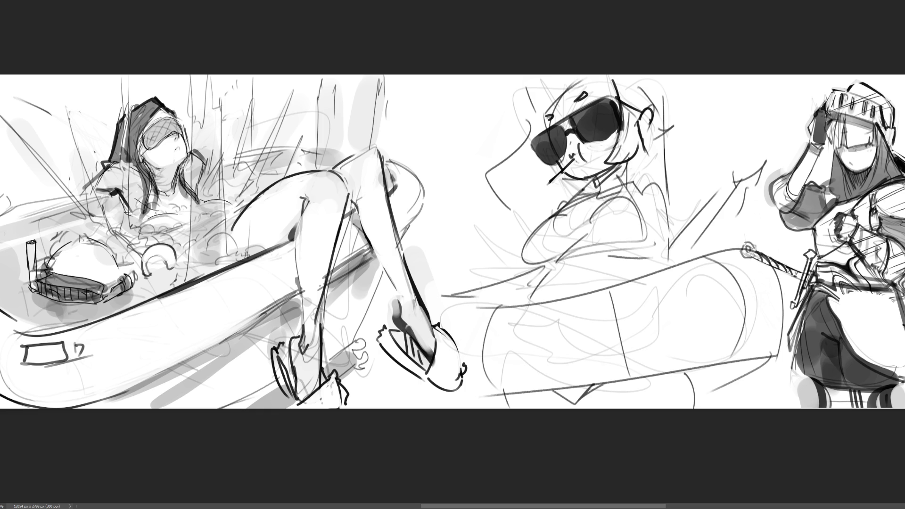
left_click_drag(544, 112, 574, 83)
mouse_move(513, 94)
left_mouse_down()
mouse_move(520, 123)
mouse_move(572, 80)
mouse_move(534, 132)
left_mouse_up()
mouse_move(555, 92)
left_mouse_down()
mouse_move(542, 131)
mouse_move(481, 161)
mouse_move(524, 209)
left_mouse_up()
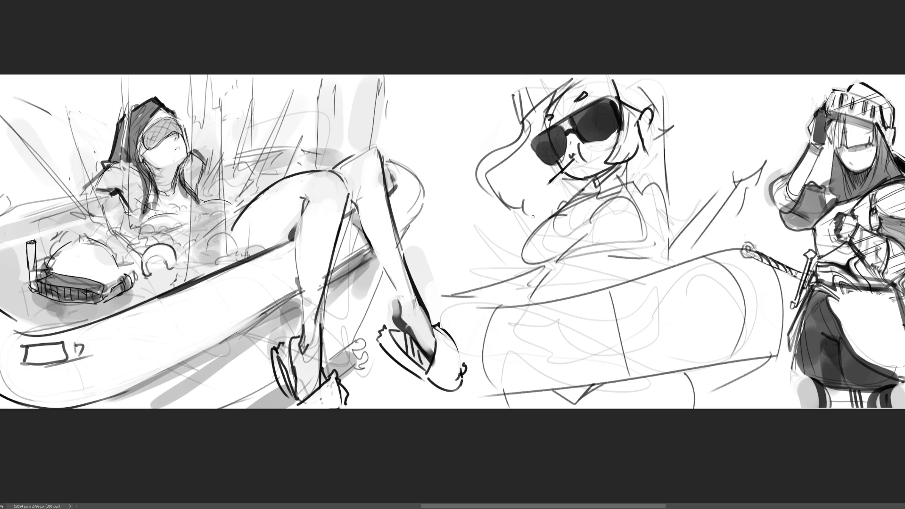
mouse_move(616, 80)
left_mouse_down()
mouse_move(600, 177)
mouse_move(643, 166)
left_mouse_up()
left_click_drag(650, 87, 656, 187)
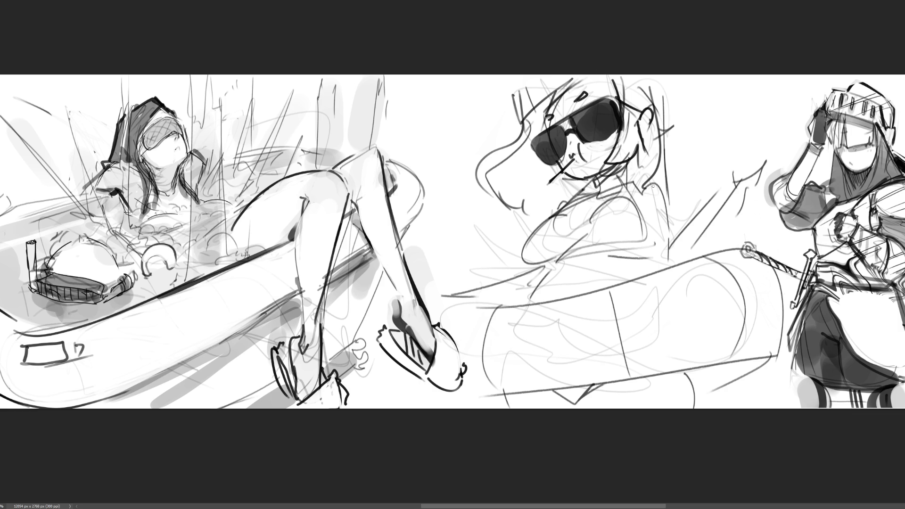
left_click_drag(668, 152, 669, 179)
Sketch diagonal strokes across the neck, chest and shoulder
left_click_drag(570, 180, 541, 210)
left_click_drag(580, 182, 532, 229)
left_click_drag(584, 186, 546, 219)
left_click_drag(632, 178, 612, 185)
left_click_drag(658, 167, 629, 181)
mouse_move(574, 197)
left_mouse_down()
mouse_move(556, 232)
mouse_move(520, 259)
mouse_move(614, 223)
mouse_move(590, 228)
left_mouse_up()
mouse_move(638, 192)
left_mouse_down()
mouse_move(597, 217)
mouse_move(639, 232)
left_mouse_up()
Add horizontal chest strokes and more shoulder lines, then begin the arm and torso
mouse_move(616, 239)
left_mouse_down()
mouse_move(657, 237)
mouse_move(644, 221)
left_mouse_up()
left_click_drag(659, 221, 653, 239)
left_click_drag(591, 243, 615, 239)
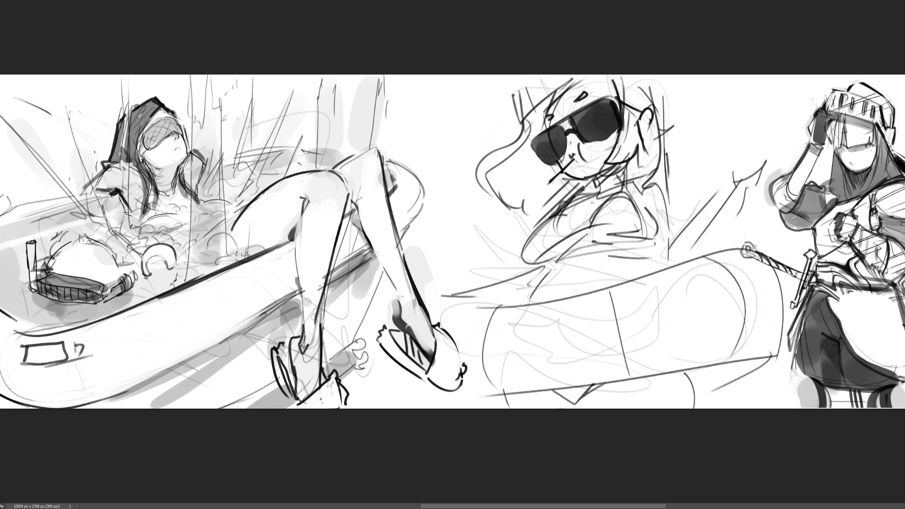
left_click_drag(597, 199, 581, 236)
mouse_move(654, 195)
left_mouse_down()
mouse_move(643, 208)
mouse_move(583, 214)
left_mouse_up()
left_click_drag(626, 187, 608, 198)
left_click_drag(578, 235, 551, 263)
Extend the arm and torso stroke further down the figure's side
left_click_drag(554, 261, 539, 287)
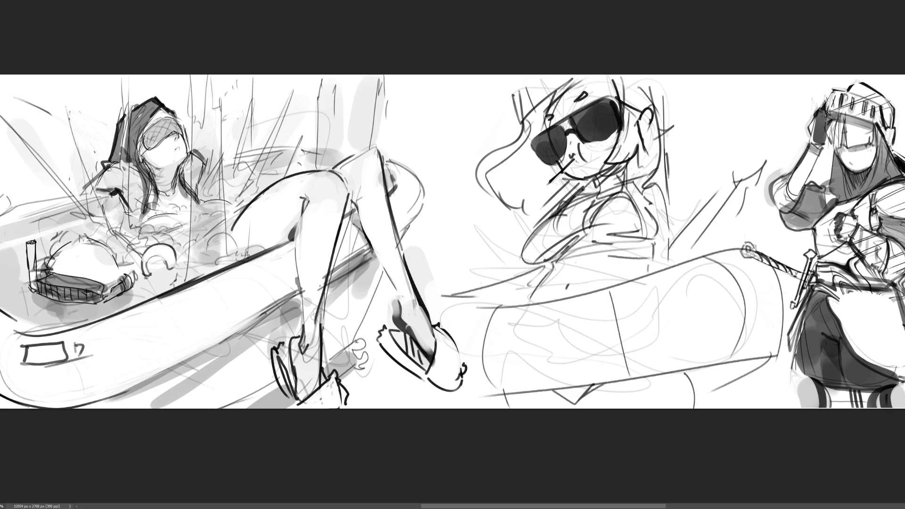
Skew the middle sketch by pulling its top corners with Free Transform and apply it
key("ctrl+t")
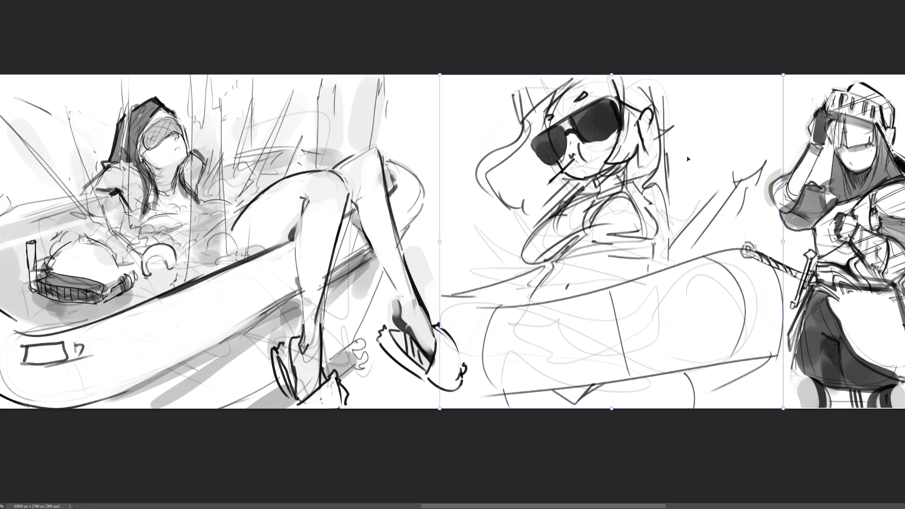
left_click_drag(782, 75, 725, 84)
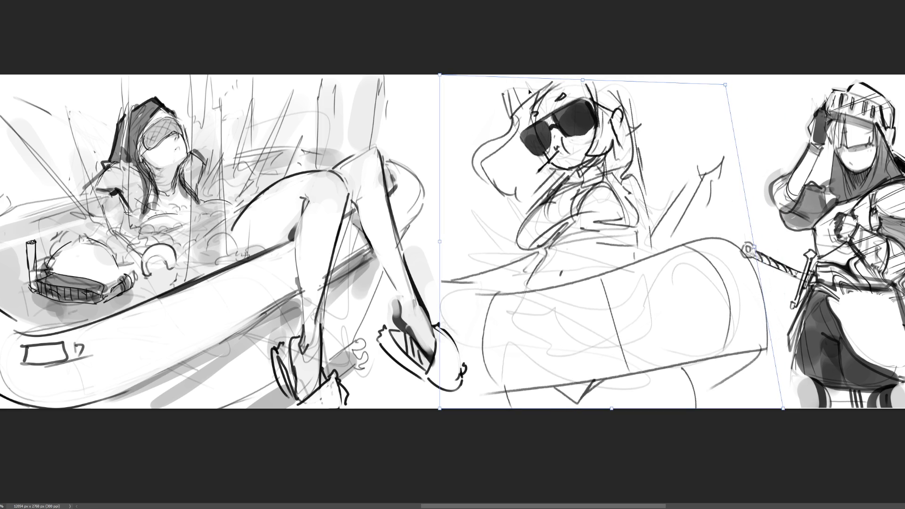
left_click_drag(440, 74, 463, 70)
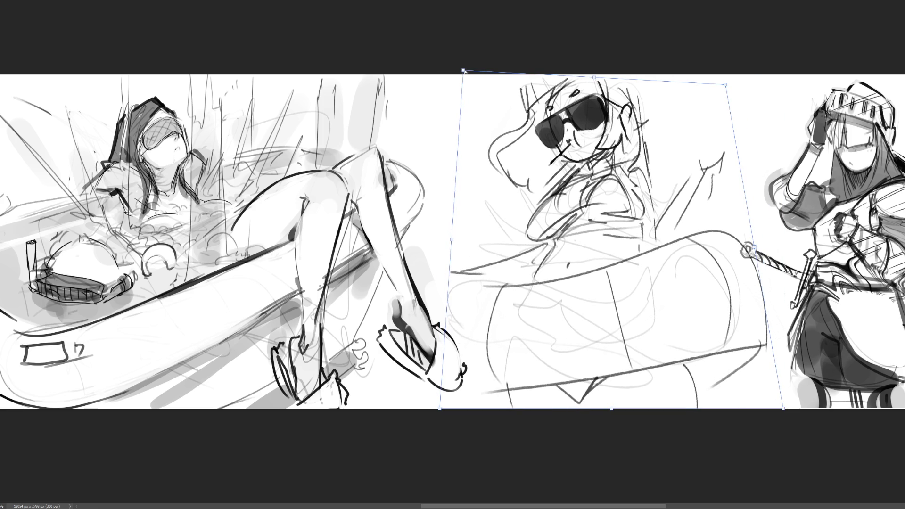
key("Return")
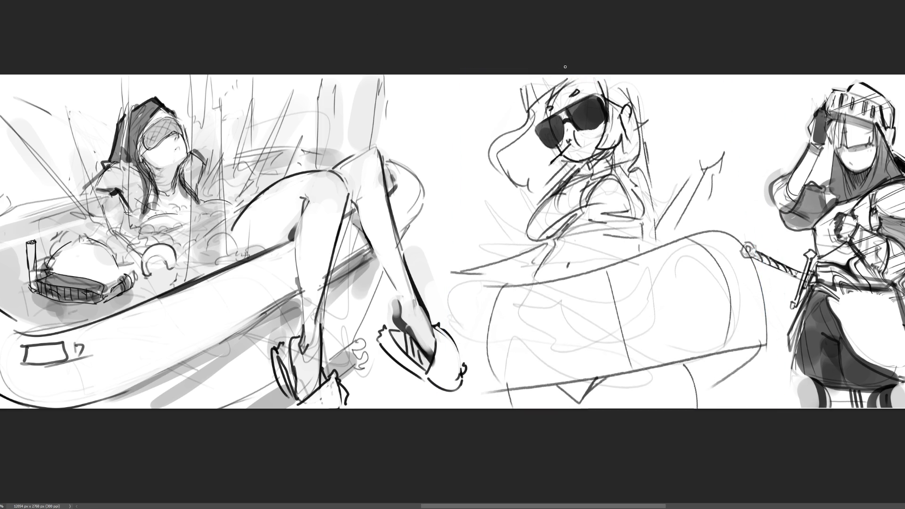
Fade the middle sketch with a soft eraser and mirror it horizontally
mouse_move(555, 71)
left_mouse_down()
mouse_move(647, 41)
mouse_move(660, 213)
mouse_move(545, 374)
mouse_move(518, 368)
left_mouse_up()
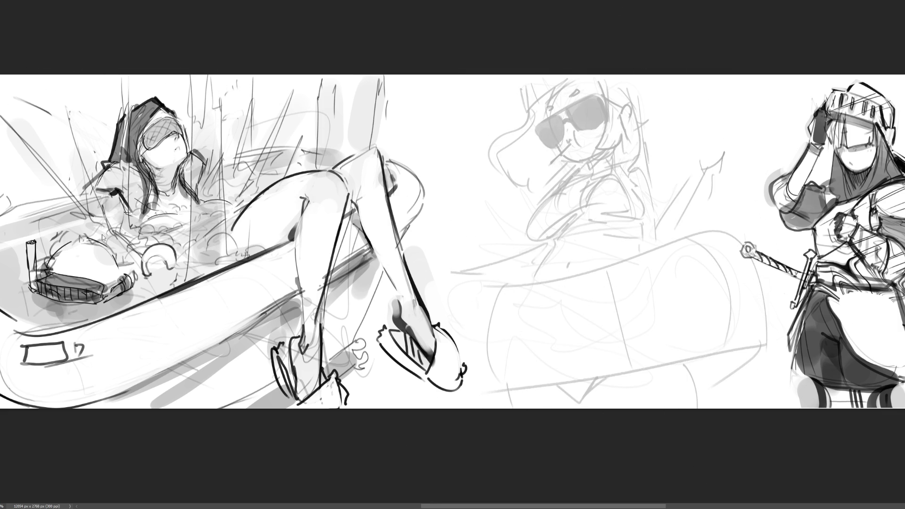
key("h")
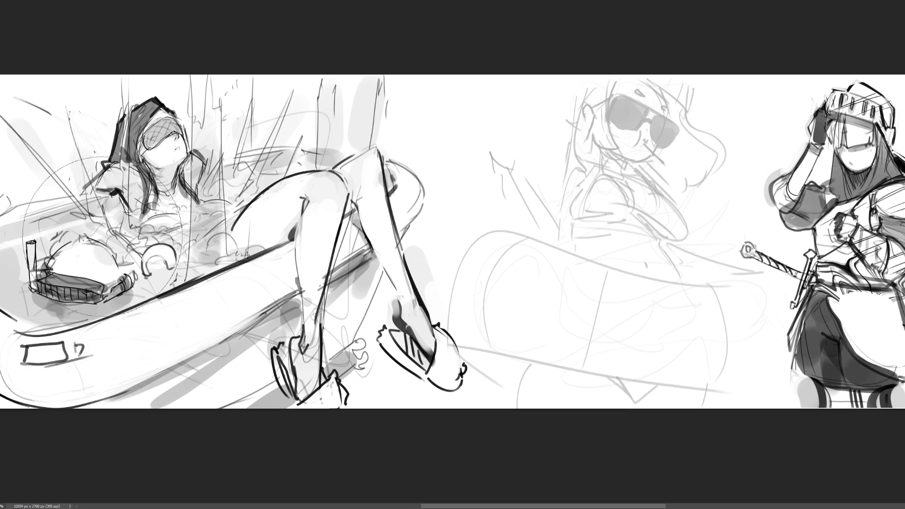
key("b")
mouse_move(490, 392)
left_mouse_down()
mouse_move(478, 392)
mouse_move(693, 332)
mouse_move(754, 395)
left_mouse_up()
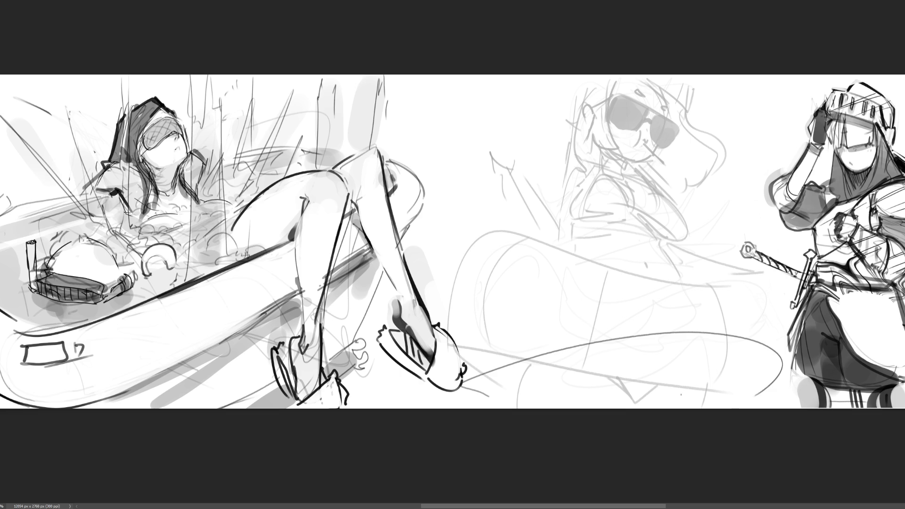
left_click_drag(462, 337, 754, 238)
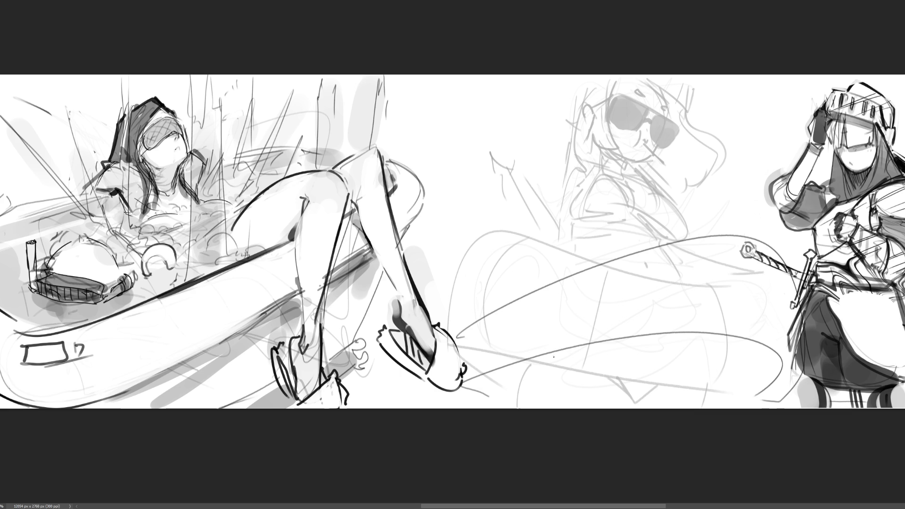
left_click_drag(464, 320, 754, 238)
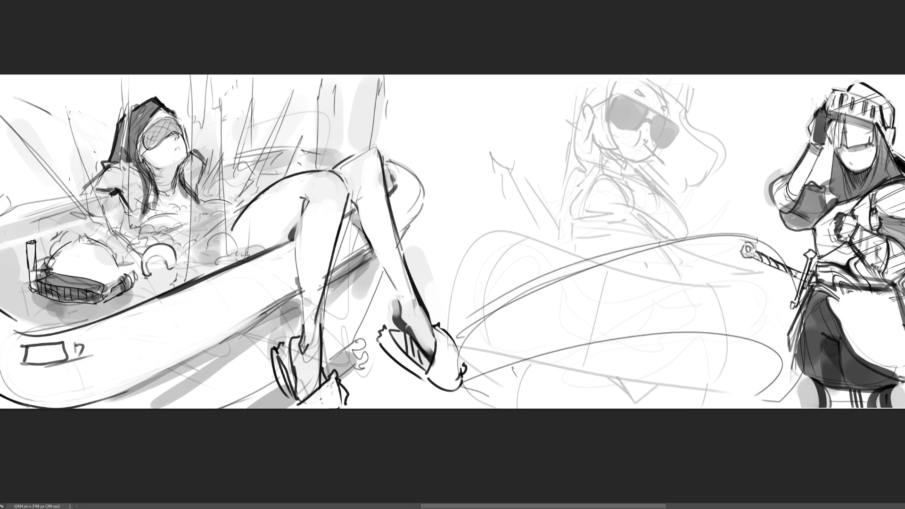
mouse_move(493, 295)
left_mouse_down()
mouse_move(502, 337)
mouse_move(526, 359)
left_mouse_up()
left_click_drag(610, 269, 626, 337)
mouse_move(732, 242)
left_mouse_down()
mouse_move(750, 282)
mouse_move(756, 342)
left_mouse_up()
mouse_move(492, 380)
left_mouse_down()
mouse_move(669, 335)
mouse_move(754, 385)
left_mouse_up()
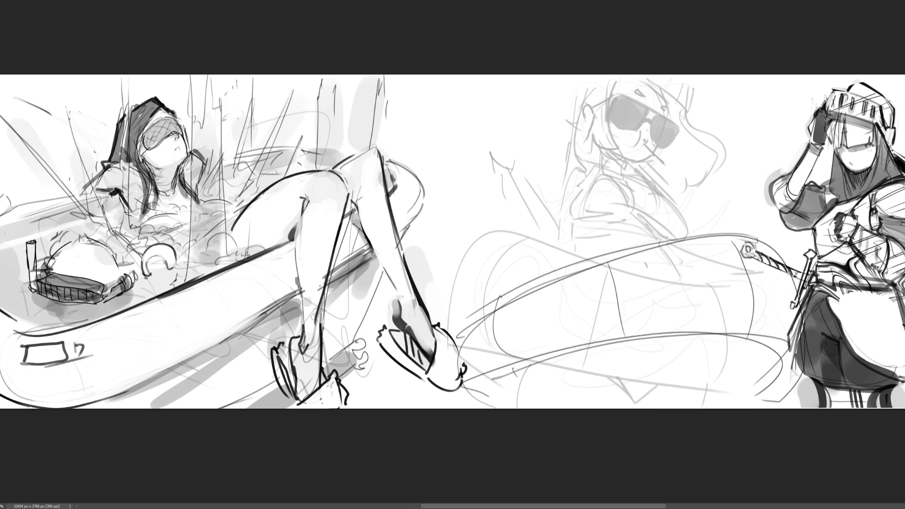
key("ctrl+z")
key("ctrl+z")
key("ctrl+z")
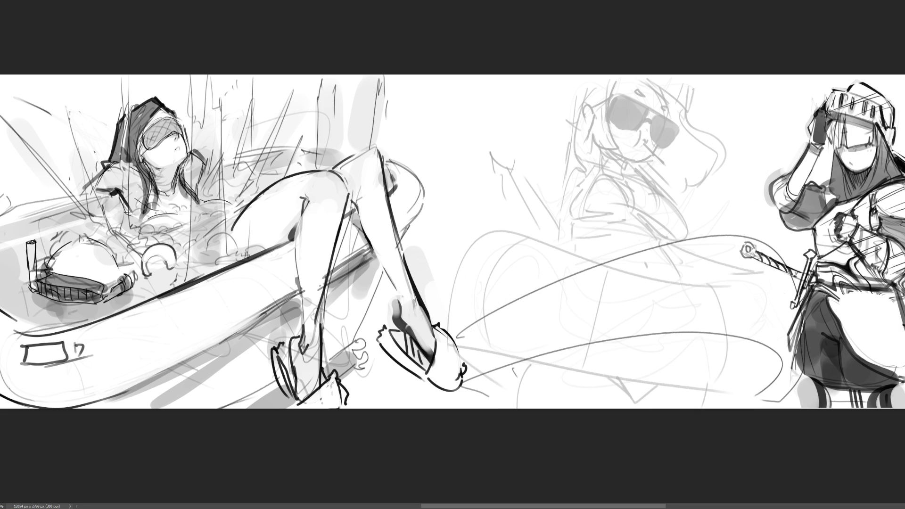
key("ctrl+z")
key("ctrl+z")
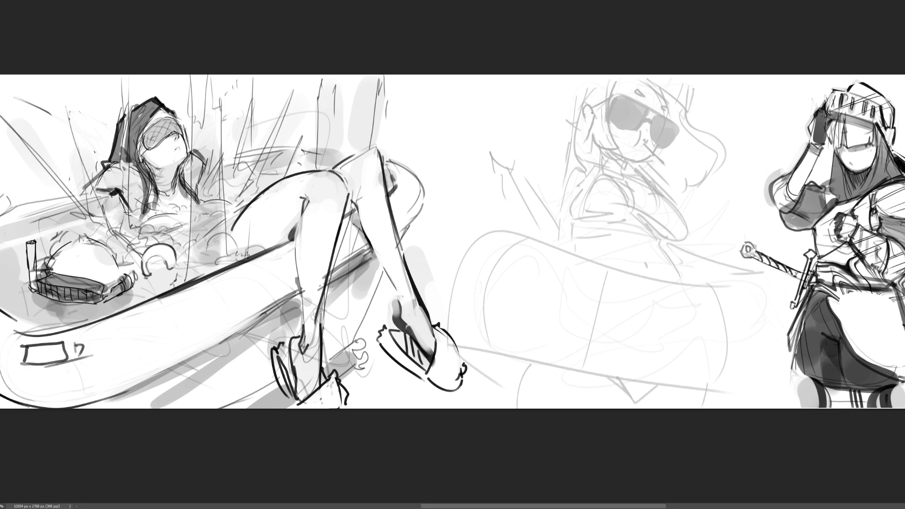
Sketch a hair bun, side hair and round glasses on the middle figure's head, then darken them
mouse_move(592, 113)
left_mouse_down()
mouse_move(585, 124)
mouse_move(616, 94)
mouse_move(649, 92)
left_mouse_up()
mouse_move(587, 121)
left_mouse_down()
mouse_move(645, 85)
mouse_move(661, 113)
mouse_move(656, 123)
mouse_move(673, 115)
mouse_move(687, 135)
left_mouse_up()
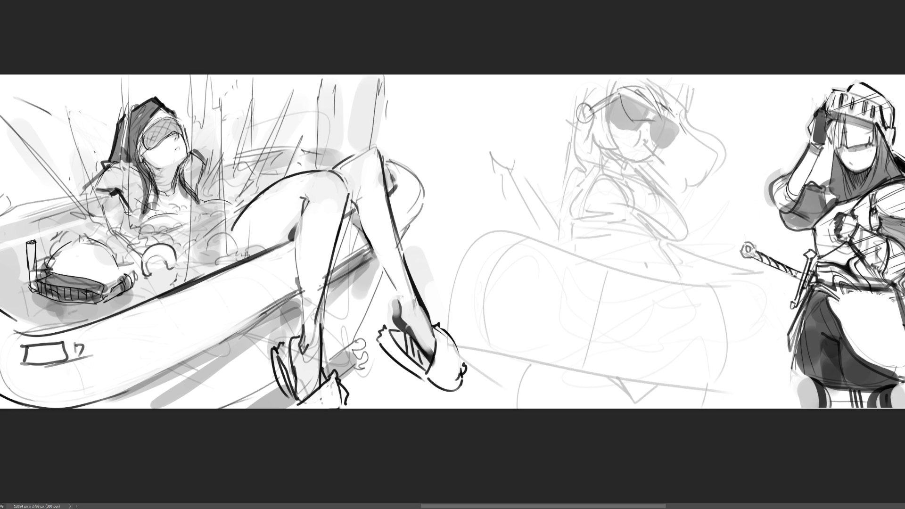
left_click_drag(671, 102, 686, 132)
left_click_drag(679, 119, 684, 135)
mouse_move(593, 127)
left_mouse_down()
mouse_move(622, 157)
mouse_move(677, 144)
mouse_move(632, 160)
mouse_move(622, 148)
left_mouse_up()
left_click_drag(596, 122, 630, 150)
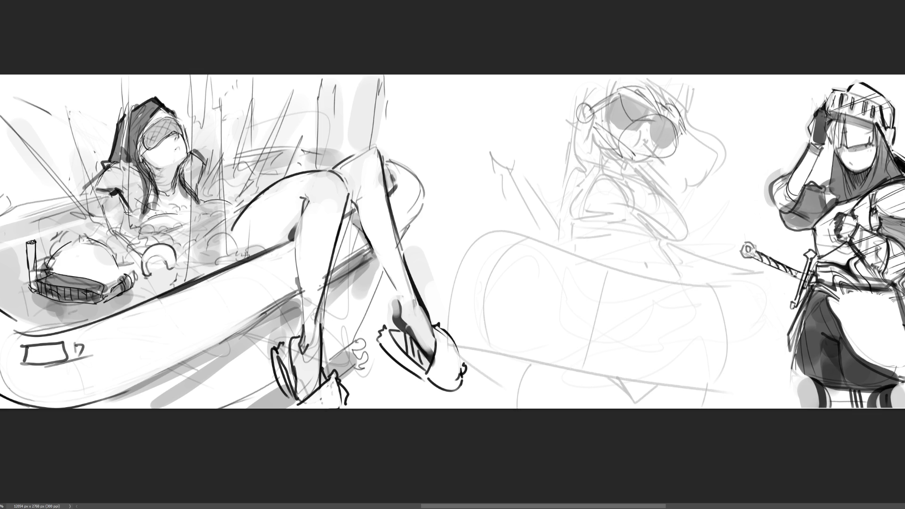
mouse_move(594, 109)
left_mouse_down()
mouse_move(589, 133)
mouse_move(621, 143)
left_mouse_up()
left_click_drag(616, 139, 641, 154)
mouse_move(657, 112)
left_mouse_down()
mouse_move(684, 146)
mouse_move(625, 170)
mouse_move(600, 141)
mouse_move(627, 169)
mouse_move(601, 192)
mouse_move(591, 172)
mouse_move(569, 204)
mouse_move(605, 248)
left_mouse_up()
Rough in the neck and torso lines, then lighten the dark strokes with a large soft eraser
left_click_drag(594, 198, 625, 162)
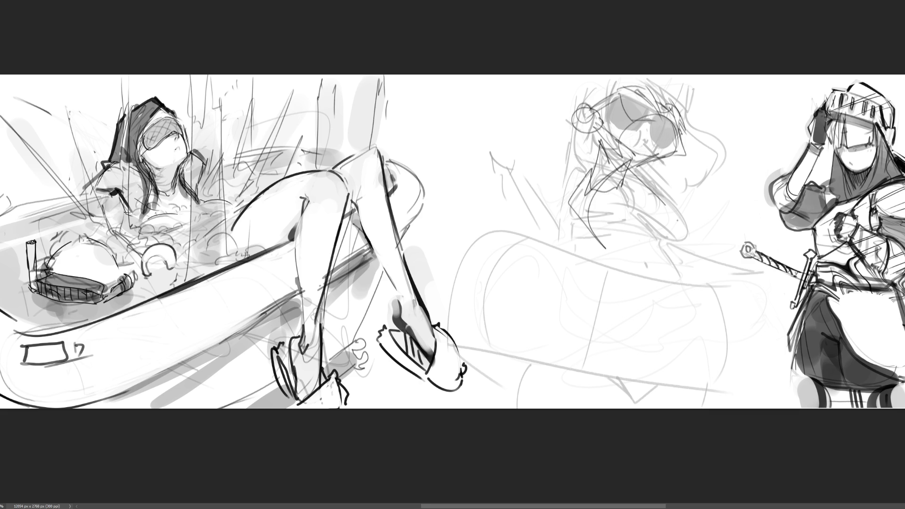
left_click_drag(651, 206, 686, 234)
left_click_drag(664, 189, 759, 236)
mouse_move(743, 235)
left_mouse_down()
mouse_move(601, 241)
mouse_move(607, 279)
left_mouse_up()
mouse_move(629, 278)
left_mouse_down()
mouse_move(659, 271)
mouse_move(721, 307)
mouse_move(599, 277)
mouse_move(578, 377)
mouse_move(618, 318)
mouse_move(605, 377)
mouse_move(714, 275)
mouse_move(683, 385)
mouse_move(743, 403)
left_mouse_up()
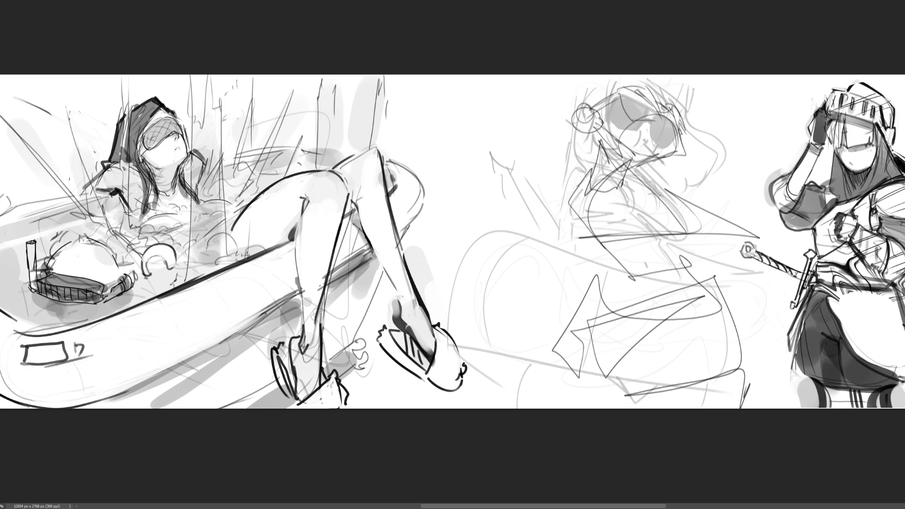
key("e")
mouse_move(644, 188)
left_mouse_down()
mouse_move(650, 424)
mouse_move(569, 348)
left_mouse_up()
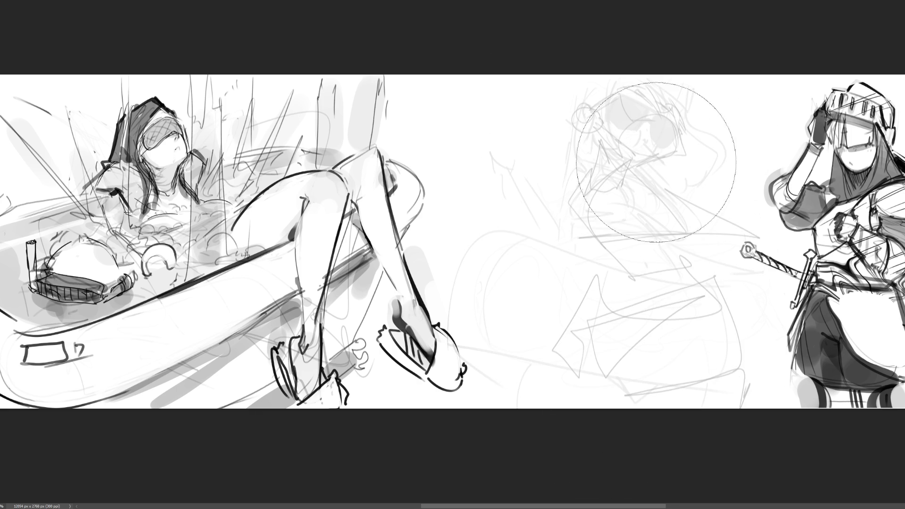
Lighten the lower middle sketch, then draw an ear with a detail stroke on the new head
mouse_move(655, 162)
left_mouse_down()
mouse_move(691, 346)
mouse_move(504, 327)
mouse_move(683, 340)
mouse_move(662, 331)
left_mouse_up()
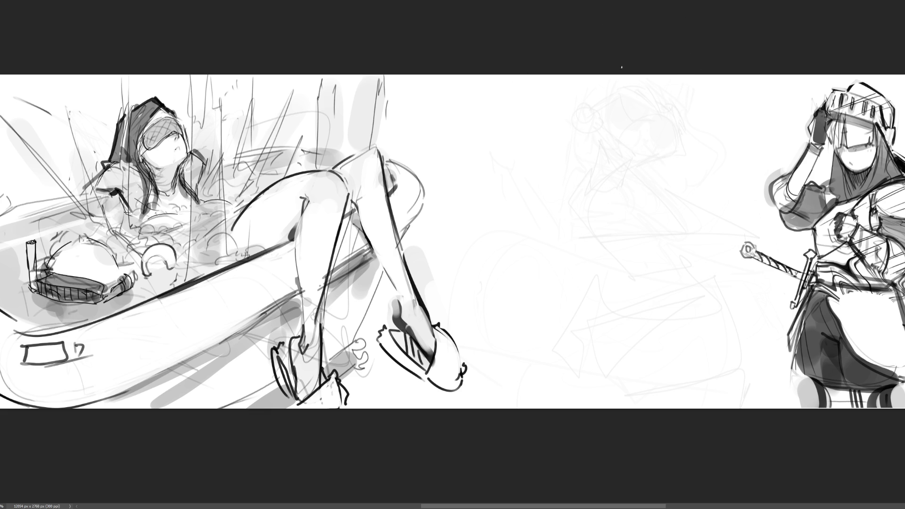
mouse_move(596, 109)
left_mouse_down()
mouse_move(584, 107)
mouse_move(595, 127)
left_mouse_up()
left_click_drag(597, 125, 628, 90)
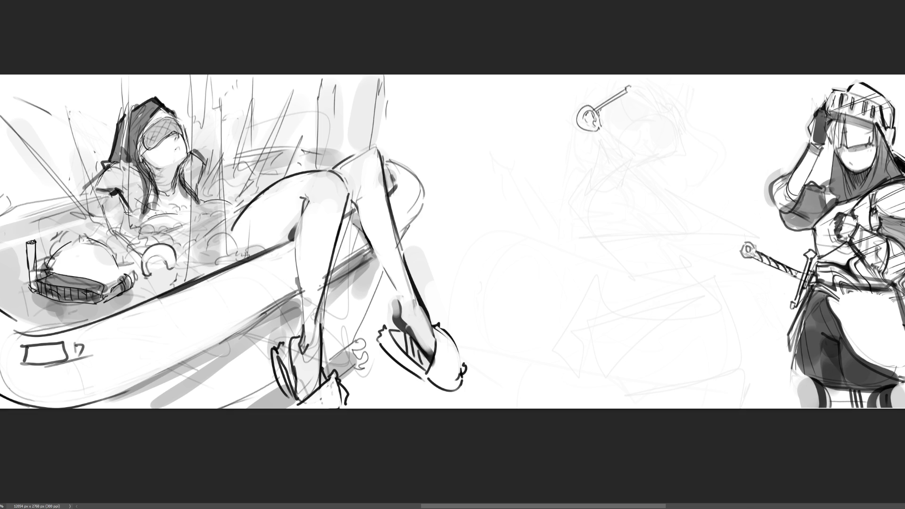
Draw the strap lines from the ear and outline the headpiece's edges and top rim
left_click_drag(632, 97, 645, 122)
left_click_drag(633, 88, 648, 115)
mouse_move(635, 85)
left_mouse_down()
mouse_move(658, 96)
mouse_move(662, 118)
mouse_move(651, 117)
mouse_move(660, 123)
left_mouse_up()
left_click_drag(658, 95, 662, 117)
mouse_move(659, 98)
left_mouse_down()
mouse_move(668, 117)
mouse_move(670, 109)
left_mouse_up()
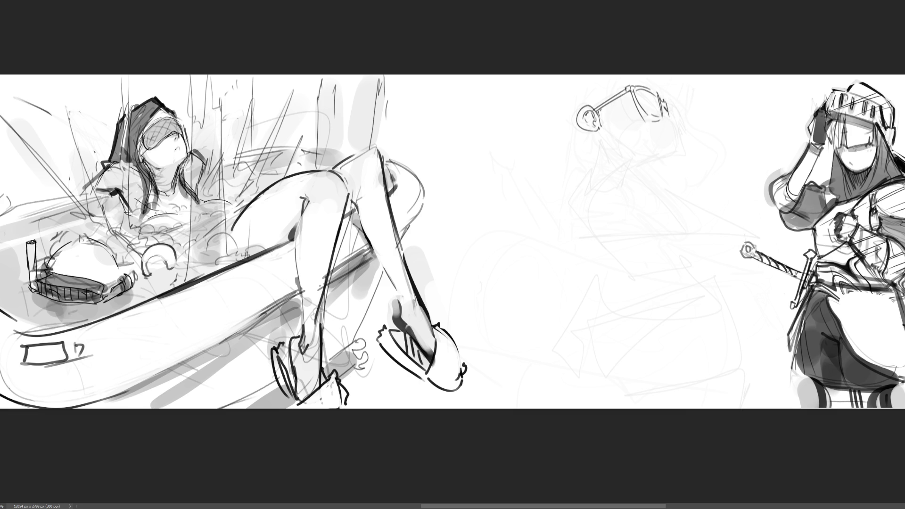
mouse_move(670, 109)
left_mouse_down()
mouse_move(678, 128)
mouse_move(695, 126)
left_mouse_up()
mouse_move(667, 98)
left_mouse_down()
mouse_move(678, 121)
mouse_move(684, 112)
mouse_move(676, 118)
left_mouse_up()
key("ctrl+z")
left_click_drag(623, 97, 639, 118)
mouse_move(627, 90)
left_mouse_down()
mouse_move(646, 83)
mouse_move(669, 96)
left_mouse_up()
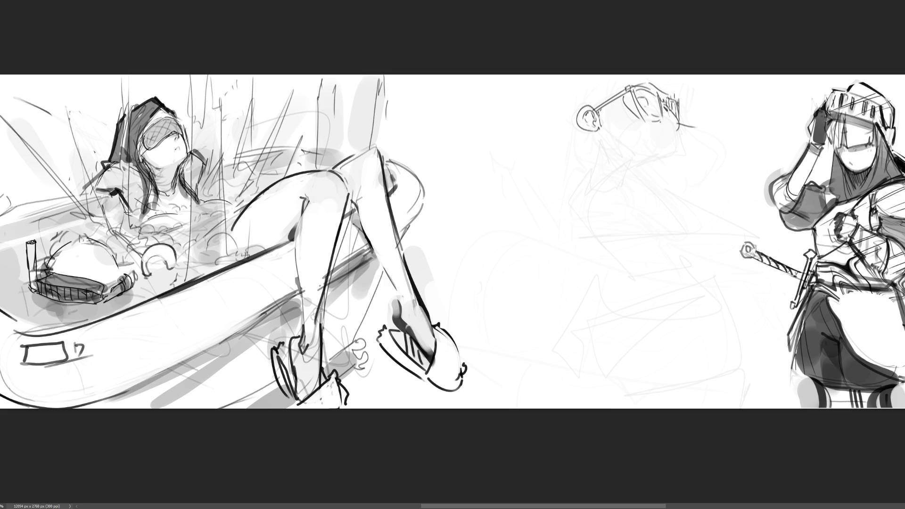
Sketch the nose, lips, jawline and hair strands near the ear, then hatch the visor
left_click_drag(682, 129, 678, 148)
left_click_drag(581, 134, 584, 142)
left_click_drag(584, 129, 574, 163)
left_click_drag(601, 131, 688, 165)
left_click_drag(571, 112, 566, 119)
left_click_drag(573, 82, 561, 101)
left_click_drag(667, 76, 663, 92)
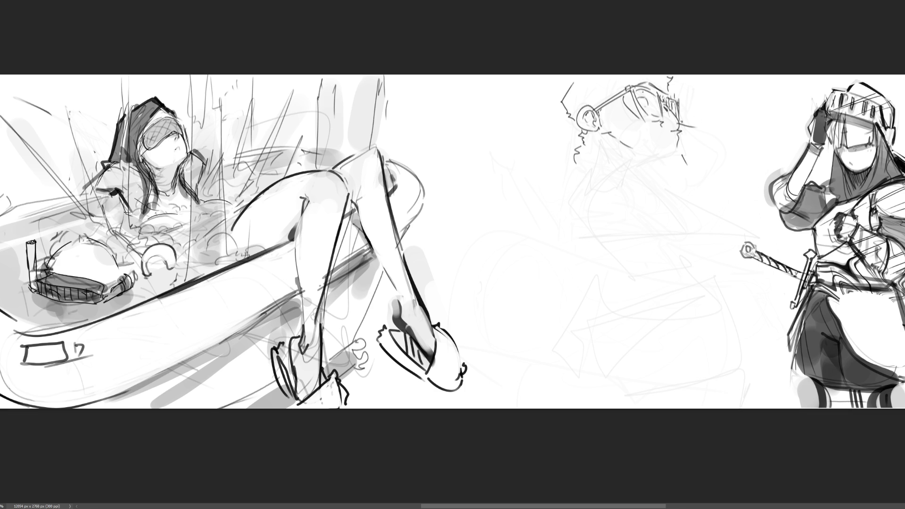
left_click_drag(653, 96, 671, 126)
Sketch the nose, chin, shoulder line and a line under the chest
left_click_drag(576, 152, 558, 210)
left_click_drag(581, 195, 659, 198)
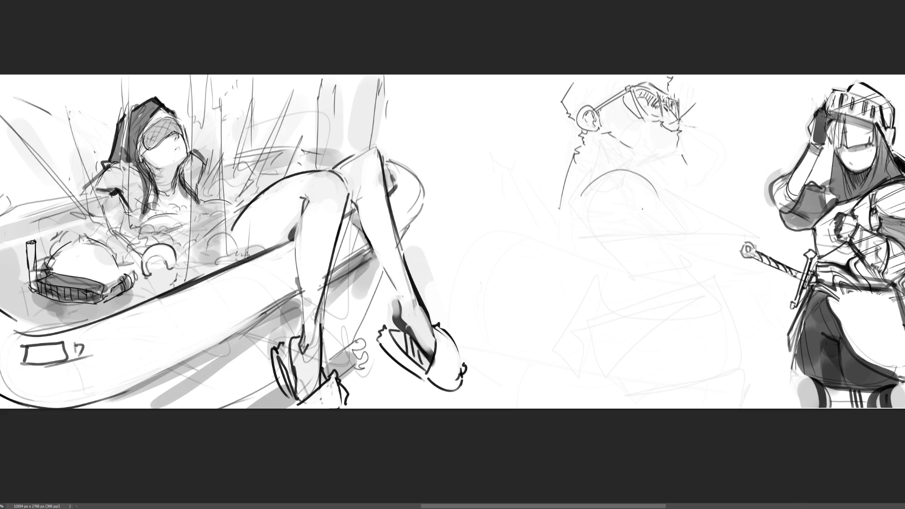
mouse_move(559, 223)
left_mouse_down()
mouse_move(699, 200)
mouse_move(669, 190)
mouse_move(681, 196)
left_mouse_up()
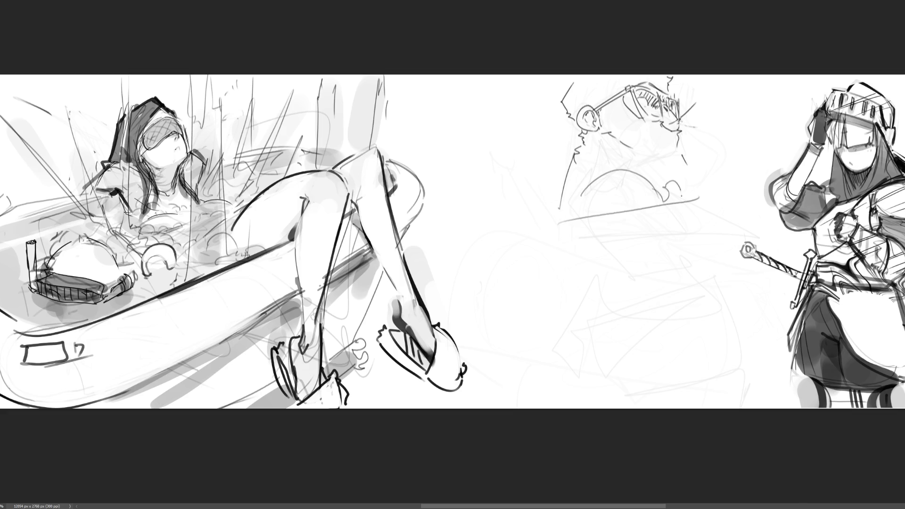
mouse_move(561, 203)
left_mouse_down()
mouse_move(541, 196)
mouse_move(561, 204)
left_mouse_up()
Outline a rounded tub around the figure with rim lines extending toward the knight
mouse_move(563, 166)
left_mouse_down()
mouse_move(505, 171)
mouse_move(495, 302)
mouse_move(763, 270)
left_mouse_up()
key("ctrl+z")
mouse_move(561, 179)
left_mouse_down()
mouse_move(500, 294)
mouse_move(757, 274)
left_mouse_up()
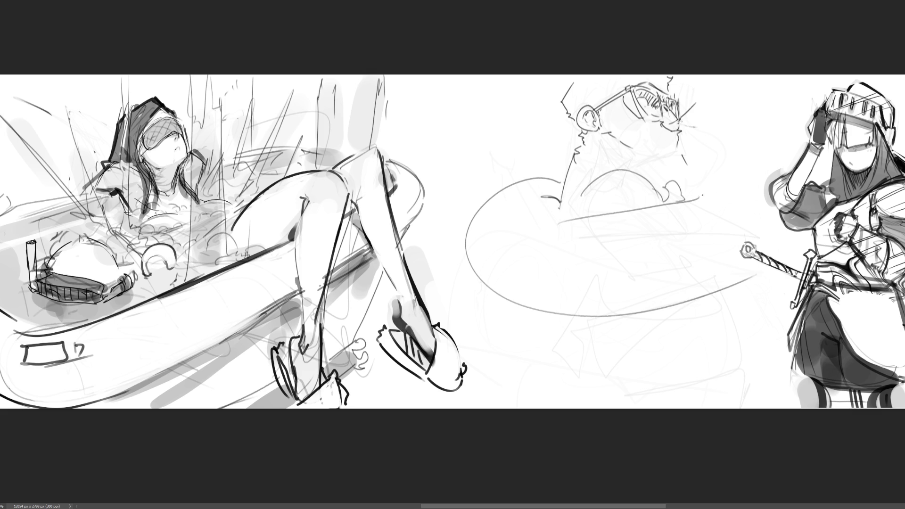
mouse_move(698, 196)
left_mouse_down()
mouse_move(743, 173)
mouse_move(797, 189)
left_mouse_up()
left_click_drag(697, 183, 759, 156)
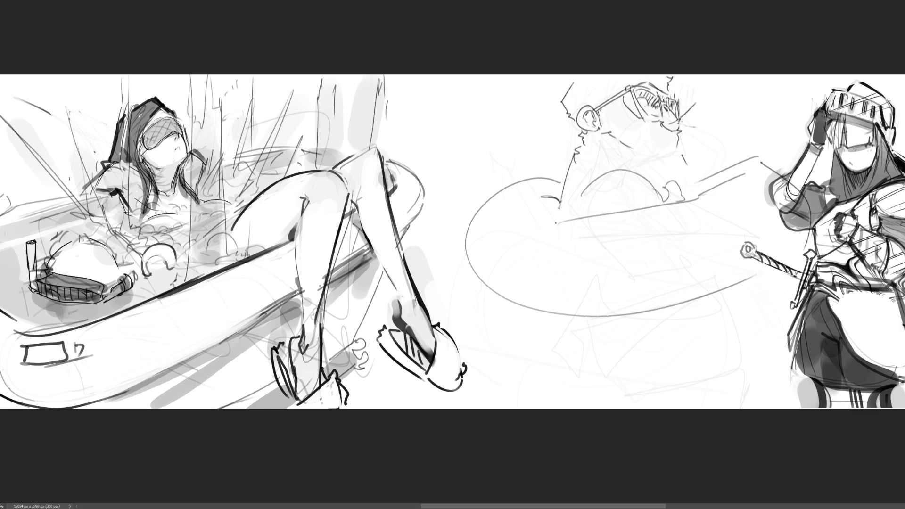
mouse_move(557, 207)
left_mouse_down()
mouse_move(536, 203)
mouse_move(466, 285)
left_mouse_up()
Add the tub's divider, right end and bottom edge
left_click_drag(598, 215, 613, 309)
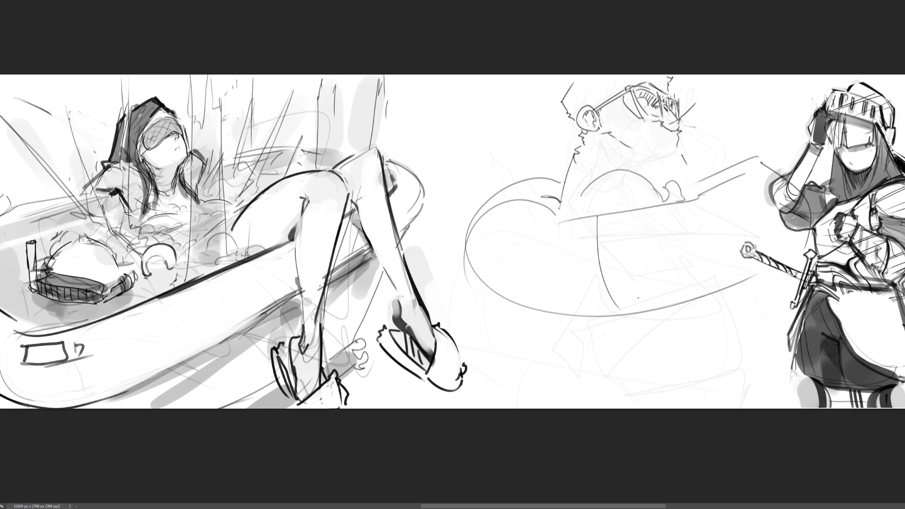
left_click_drag(708, 189, 744, 282)
left_click_drag(778, 197, 782, 211)
mouse_move(475, 288)
left_mouse_down()
mouse_move(666, 302)
mouse_move(780, 281)
left_mouse_up()
mouse_move(529, 323)
left_mouse_down()
mouse_move(769, 282)
mouse_move(801, 266)
left_mouse_up()
left_click_drag(748, 292, 551, 327)
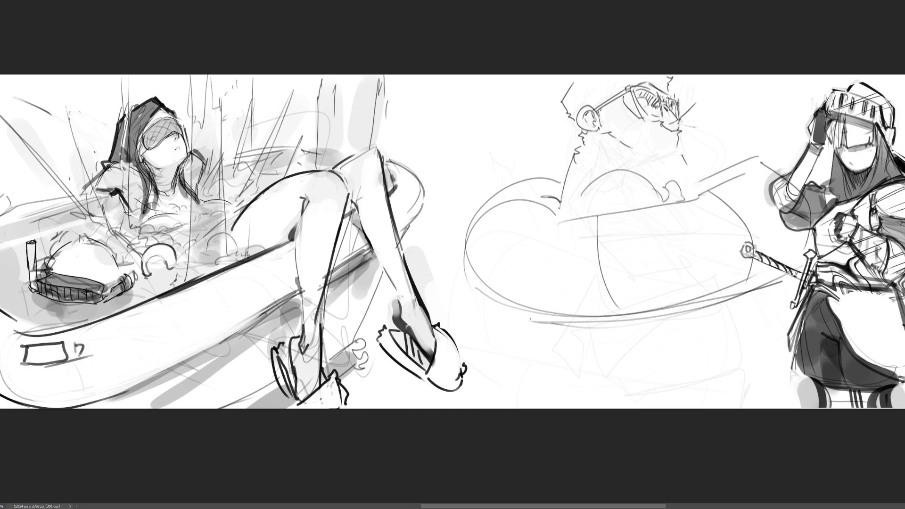
Sketch a short curve under the tub and the legs below it
mouse_move(485, 302)
left_mouse_down()
mouse_move(630, 323)
mouse_move(631, 370)
left_mouse_up()
key("ctrl+z")
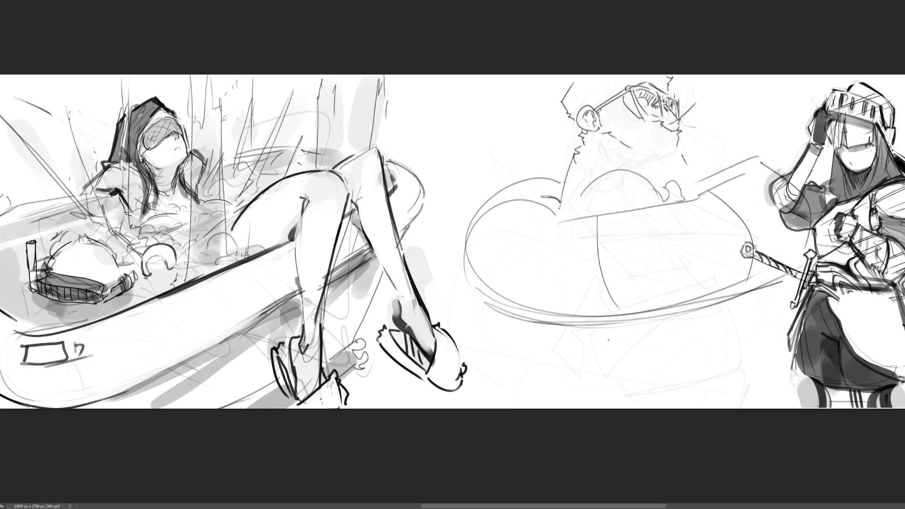
left_click_drag(602, 332, 624, 363)
mouse_move(728, 310)
left_mouse_down()
mouse_move(729, 359)
mouse_move(709, 356)
left_mouse_up()
mouse_move(624, 362)
left_mouse_down()
mouse_move(632, 388)
mouse_move(666, 396)
left_mouse_up()
left_click_drag(710, 356, 700, 399)
mouse_move(732, 321)
left_mouse_down()
mouse_move(736, 380)
mouse_move(721, 397)
left_mouse_up()
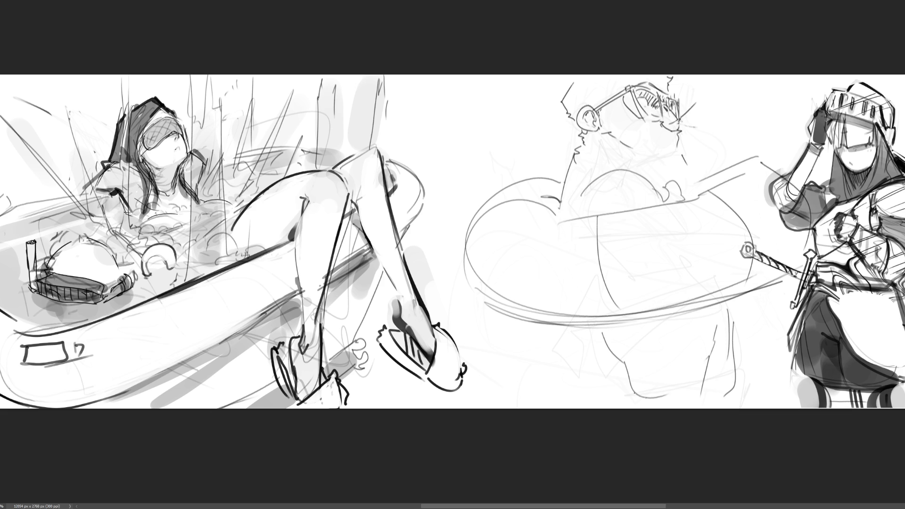
Outline the lower body and right leg down to the foot, and add a shoulder stroke
mouse_move(593, 329)
left_mouse_down()
mouse_move(566, 381)
mouse_move(462, 343)
mouse_move(537, 366)
mouse_move(557, 391)
mouse_move(568, 381)
mouse_move(475, 330)
mouse_move(602, 365)
left_mouse_up()
key("ctrl+z")
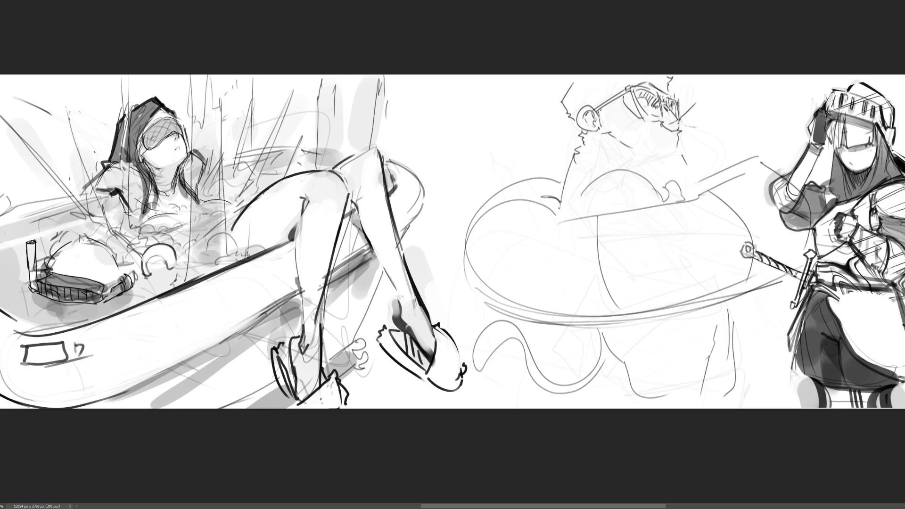
mouse_move(593, 322)
left_mouse_down()
mouse_move(609, 354)
mouse_move(654, 396)
mouse_move(720, 376)
mouse_move(718, 349)
left_mouse_up()
left_click_drag(732, 301, 723, 386)
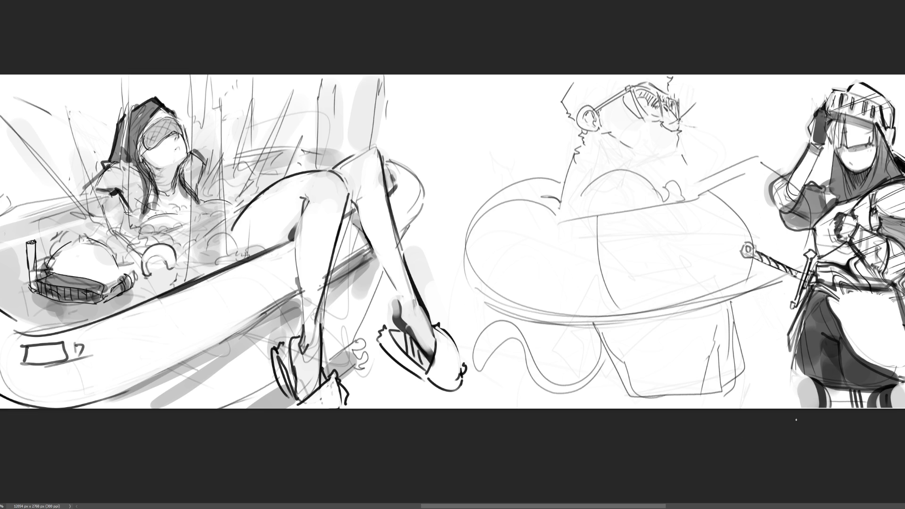
left_click_drag(679, 147, 705, 169)
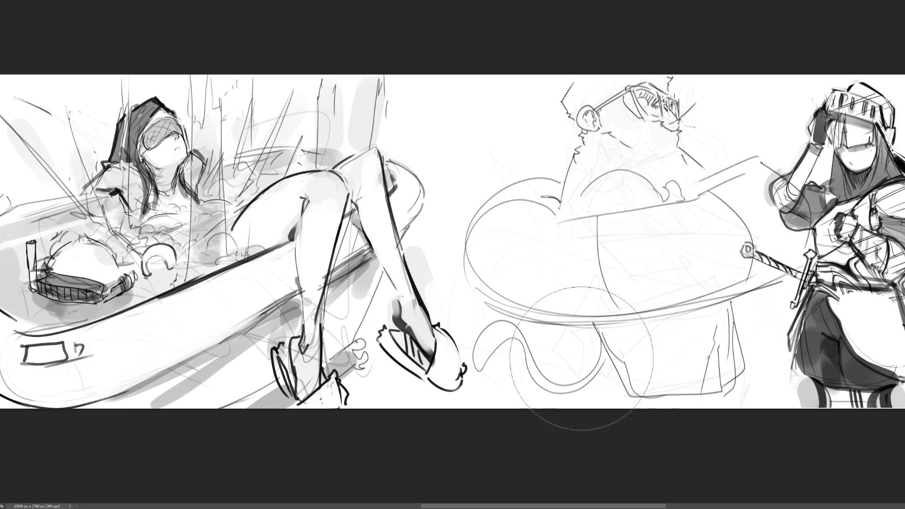
Fade the lower lines, flip the middle sketch horizontally and shift it down-left
mouse_move(613, 415)
left_mouse_down()
mouse_move(434, 415)
mouse_move(760, 335)
mouse_move(701, 282)
mouse_move(754, 226)
mouse_move(536, 297)
mouse_move(797, 200)
mouse_move(627, 289)
mouse_move(515, 334)
mouse_move(528, 335)
left_mouse_up()
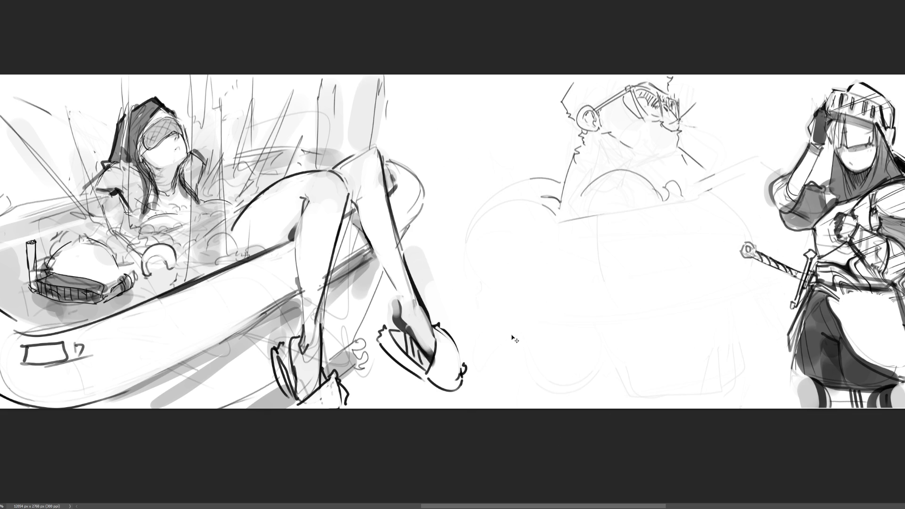
key("ctrl+t")
left_click_drag(648, 169, 602, 223)
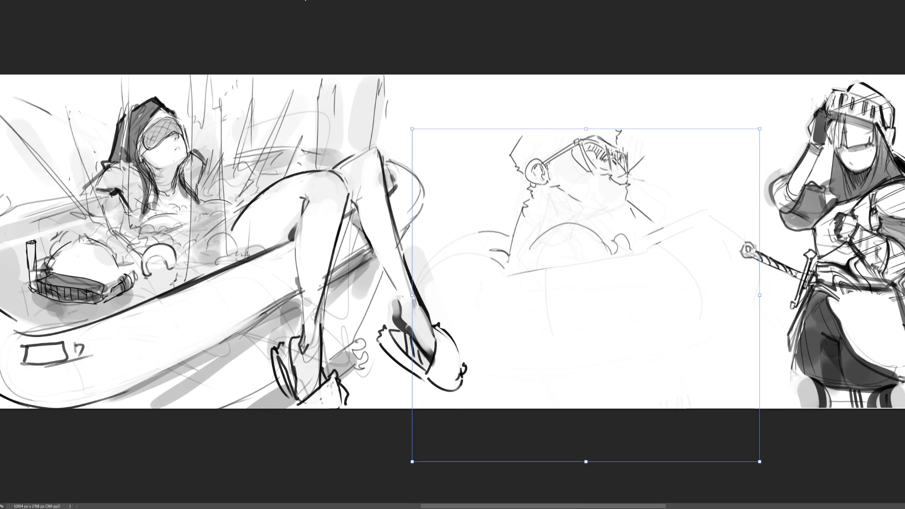
key("Return")
key("ctrl+z")
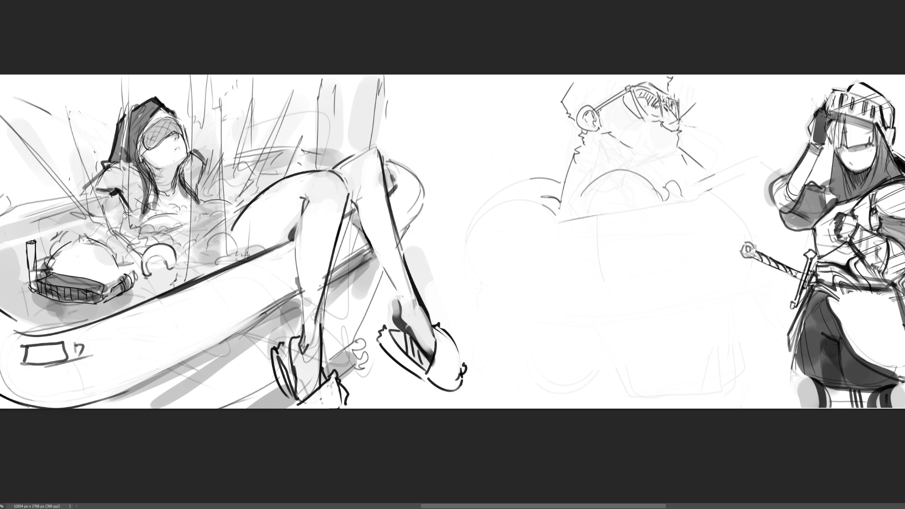
key("ctrl+shift+h")
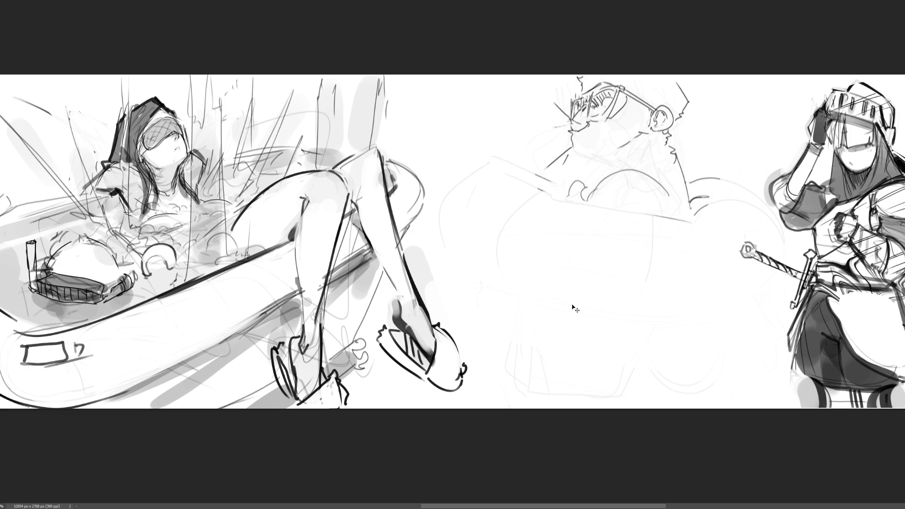
mouse_move(579, 256)
left_mouse_down()
mouse_move(602, 212)
mouse_move(583, 254)
left_mouse_up()
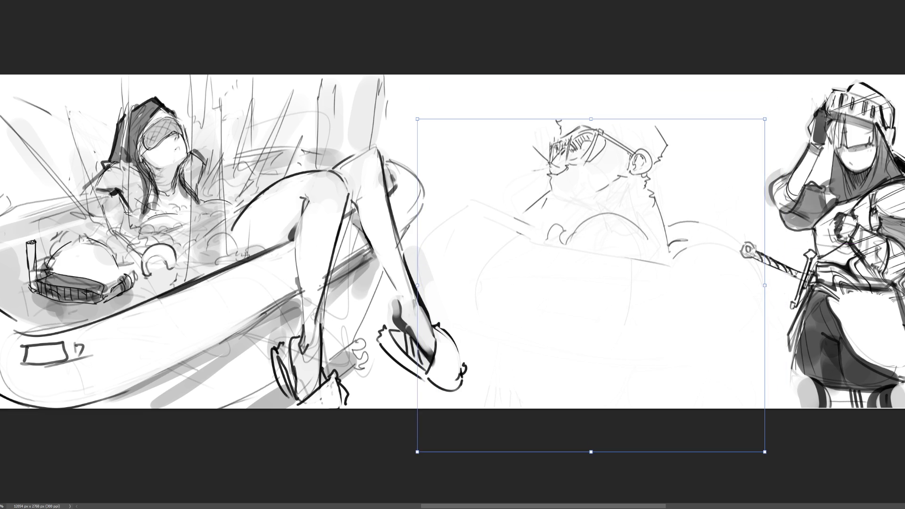
key("b")
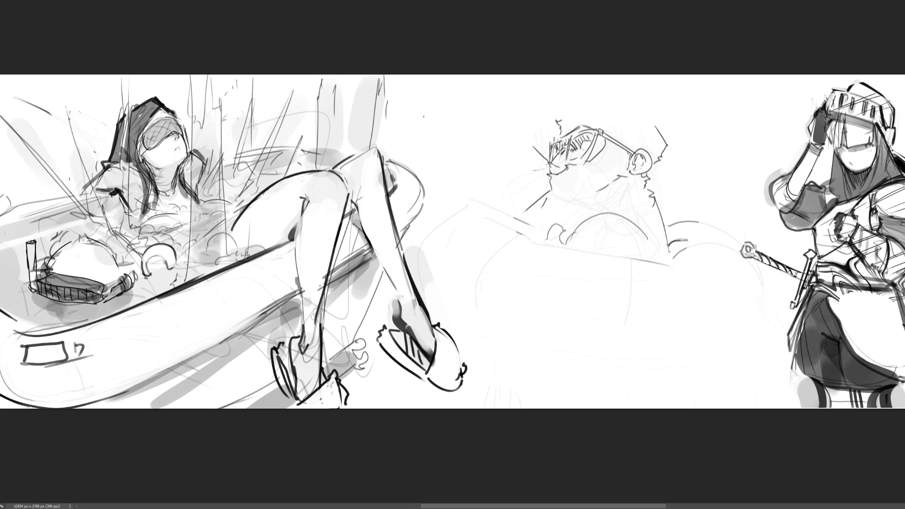
Try several arcs over the figure's head and glasses, undoing the unwanted ones
mouse_move(560, 118)
left_mouse_down()
mouse_move(572, 104)
mouse_move(635, 109)
mouse_move(667, 144)
left_mouse_up()
left_click_drag(592, 93, 681, 80)
left_click_drag(692, 85, 692, 110)
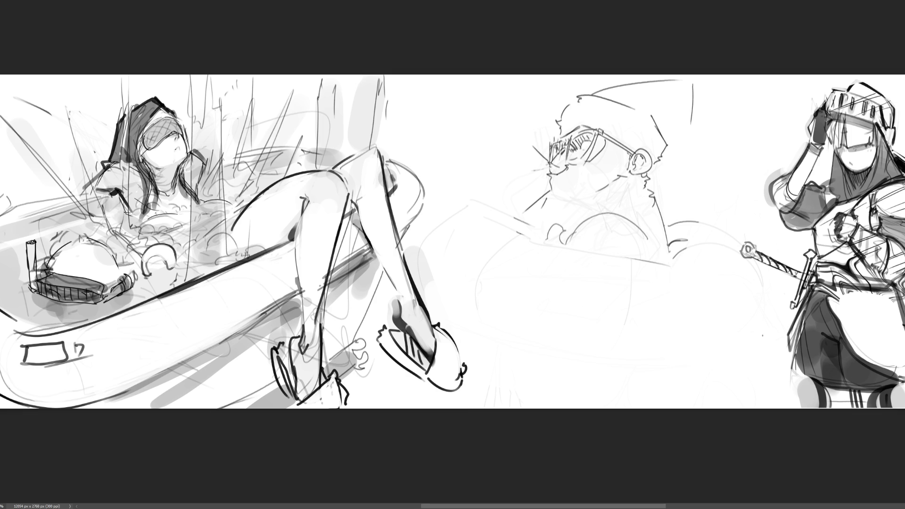
key("ctrl+z")
key("ctrl+z")
mouse_move(557, 104)
left_mouse_down()
mouse_move(601, 82)
mouse_move(654, 131)
left_mouse_up()
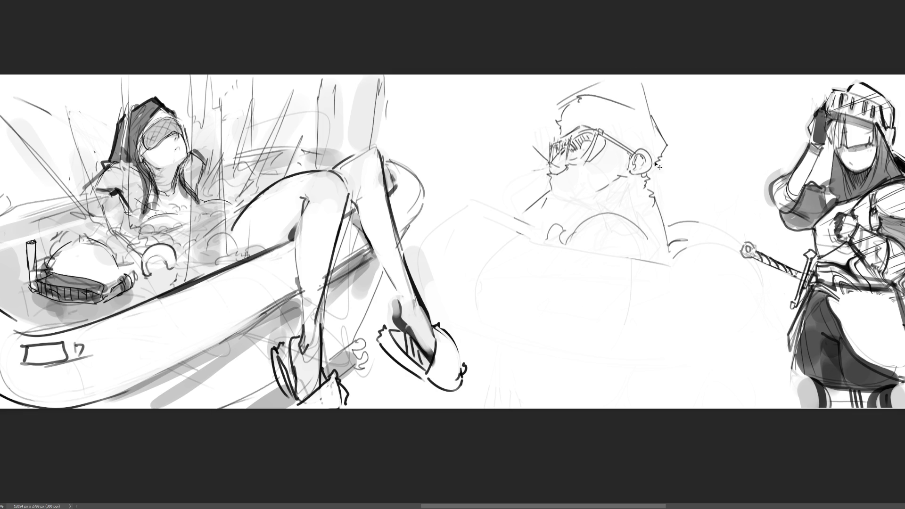
key("ctrl+z")
key("ctrl+z")
mouse_move(563, 103)
left_mouse_down()
mouse_move(701, 108)
mouse_move(681, 127)
left_mouse_up()
key("ctrl+z")
Draw the fin's edges left of the figure and long sweeping curves for the vehicle body
mouse_move(435, 189)
left_mouse_down()
mouse_move(525, 123)
mouse_move(490, 223)
left_mouse_up()
left_click(494, 133)
key("ctrl+z")
key("ctrl+z")
mouse_move(415, 159)
left_mouse_down()
mouse_move(480, 112)
mouse_move(482, 206)
left_mouse_up()
mouse_move(522, 90)
left_mouse_down()
mouse_move(466, 159)
mouse_move(478, 206)
mouse_move(632, 259)
mouse_move(502, 267)
mouse_move(459, 302)
mouse_move(604, 277)
mouse_move(743, 304)
left_mouse_up()
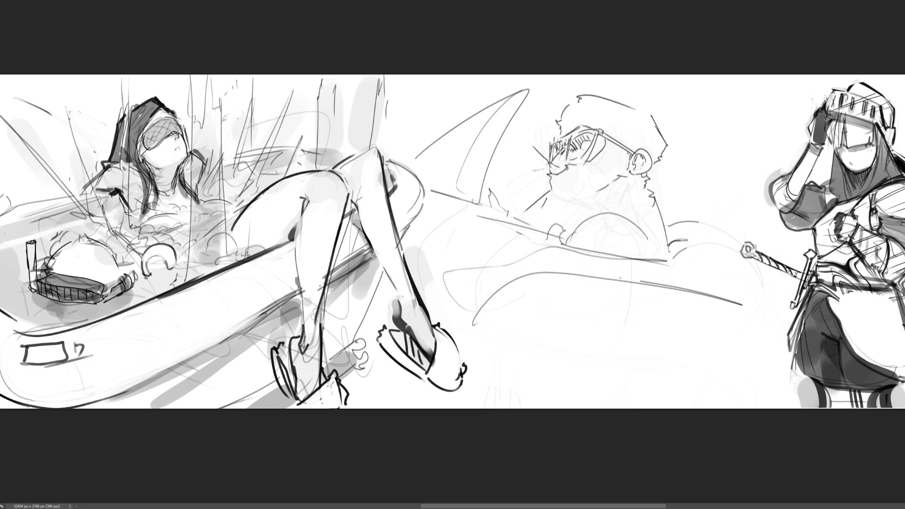
mouse_move(640, 274)
left_mouse_down()
mouse_move(481, 350)
mouse_move(528, 373)
left_mouse_up()
left_click_drag(511, 365, 663, 410)
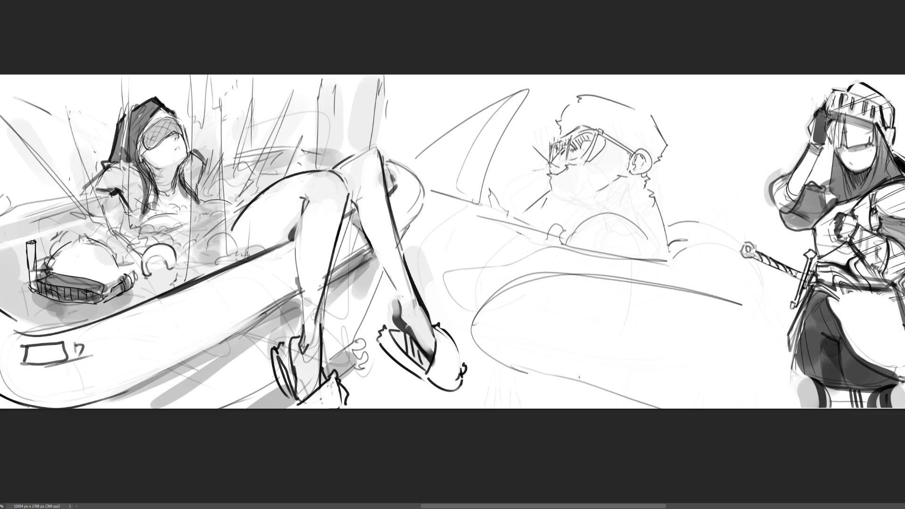
mouse_move(587, 384)
left_mouse_down()
mouse_move(555, 350)
mouse_move(798, 324)
mouse_move(714, 404)
mouse_move(672, 409)
left_mouse_up()
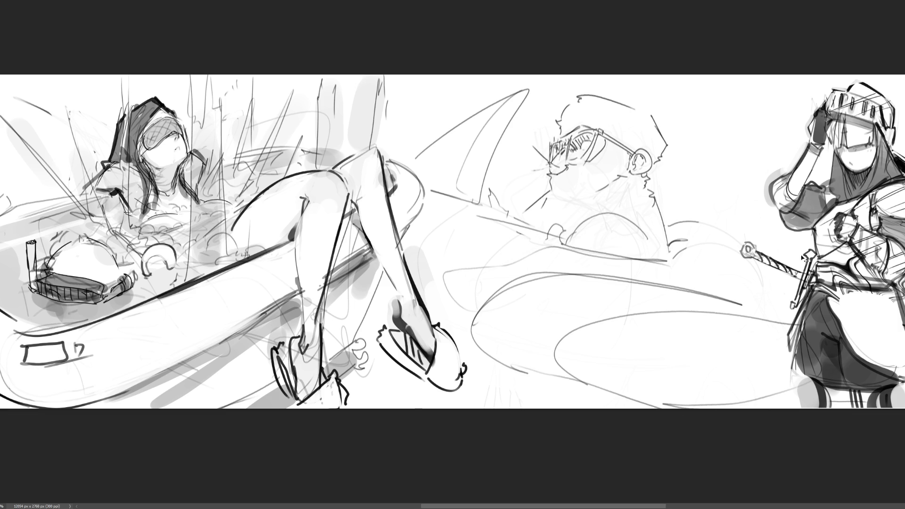
Scale the middle sketch down with Free Transform and move it up-left
key("ctrl+t")
left_click_drag(618, 97, 618, 228)
left_click_drag(566, 245, 548, 145)
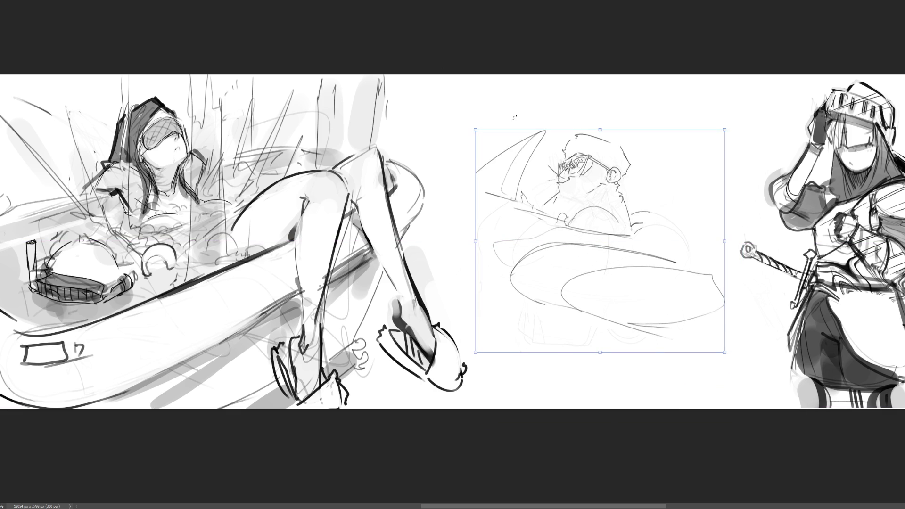
Commit the resized middle sketch and draw the sled's front arc and long base line
key("Return")
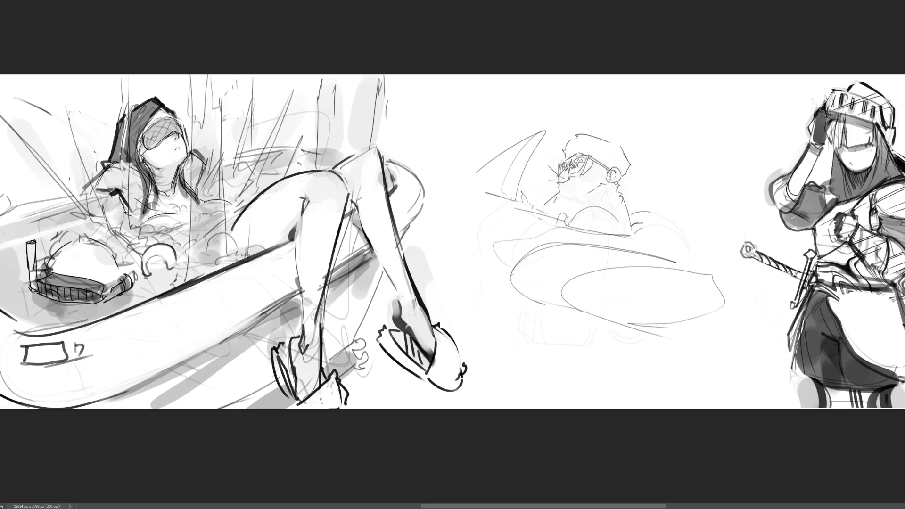
mouse_move(455, 182)
left_mouse_down()
mouse_move(439, 250)
mouse_move(423, 241)
mouse_move(536, 278)
left_mouse_up()
key("ctrl+z")
key("ctrl+z")
mouse_move(455, 181)
left_mouse_down()
mouse_move(461, 258)
mouse_move(471, 181)
mouse_move(477, 215)
left_mouse_up()
left_click_drag(414, 255, 634, 282)
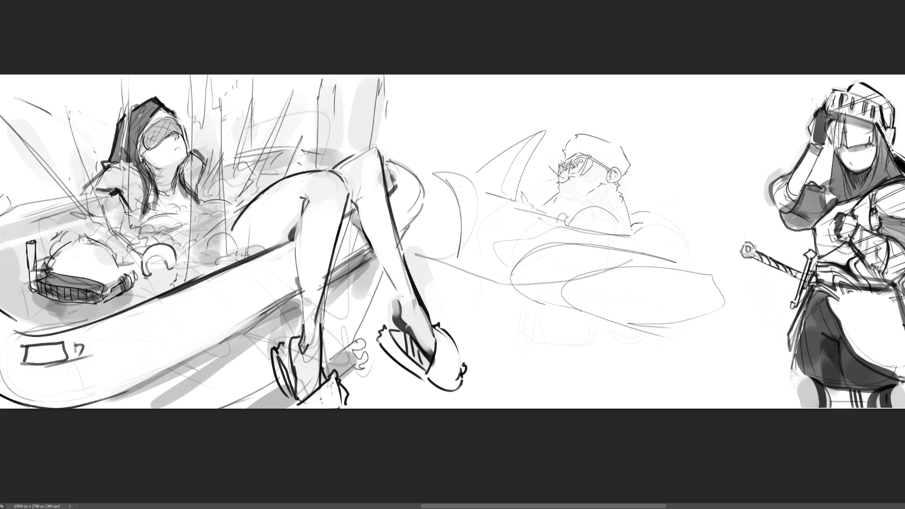
Sketch a hand beside the figure's head and short strokes to its right
left_click_drag(655, 229, 636, 259)
mouse_move(627, 217)
left_mouse_down()
mouse_move(644, 208)
mouse_move(640, 189)
left_mouse_up()
mouse_move(642, 189)
left_mouse_down()
mouse_move(653, 211)
mouse_move(652, 196)
mouse_move(661, 195)
left_mouse_up()
mouse_move(641, 231)
left_mouse_down()
mouse_move(659, 209)
mouse_move(745, 269)
left_mouse_up()
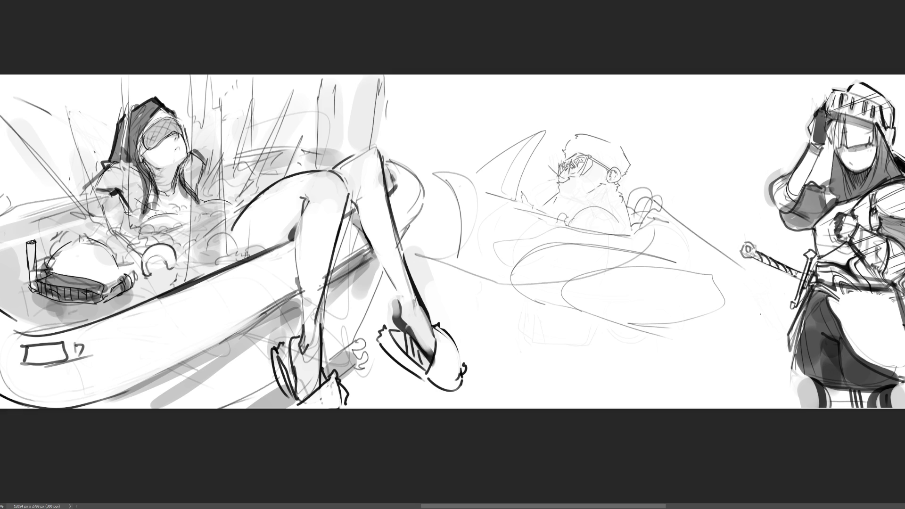
left_click_drag(721, 323, 768, 334)
left_click_drag(766, 289, 772, 312)
Add a sweeping motion line, the sled's oval end and base line, and a line toward the sword hilt
mouse_move(495, 285)
left_mouse_down()
mouse_move(778, 387)
mouse_move(586, 256)
mouse_move(559, 253)
left_mouse_up()
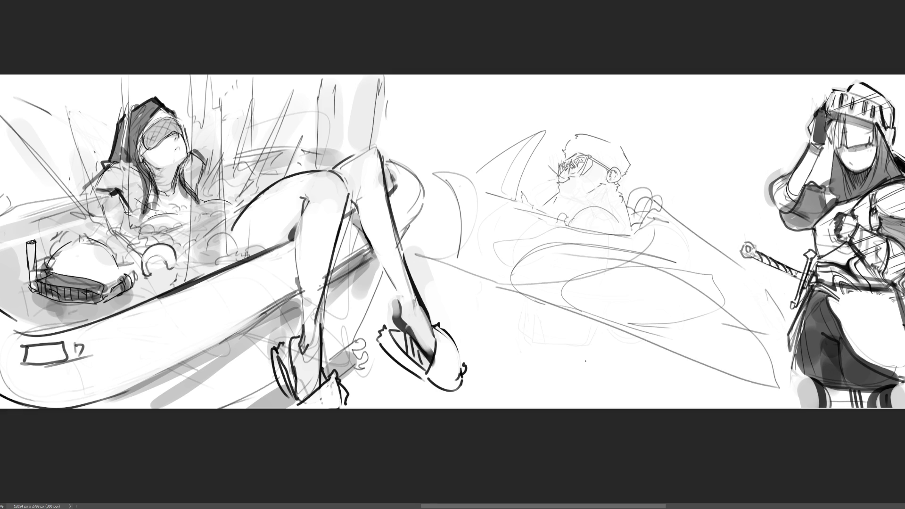
mouse_move(556, 327)
left_mouse_down()
mouse_move(534, 377)
mouse_move(546, 309)
mouse_move(584, 313)
mouse_move(534, 380)
mouse_move(675, 388)
mouse_move(646, 393)
left_mouse_up()
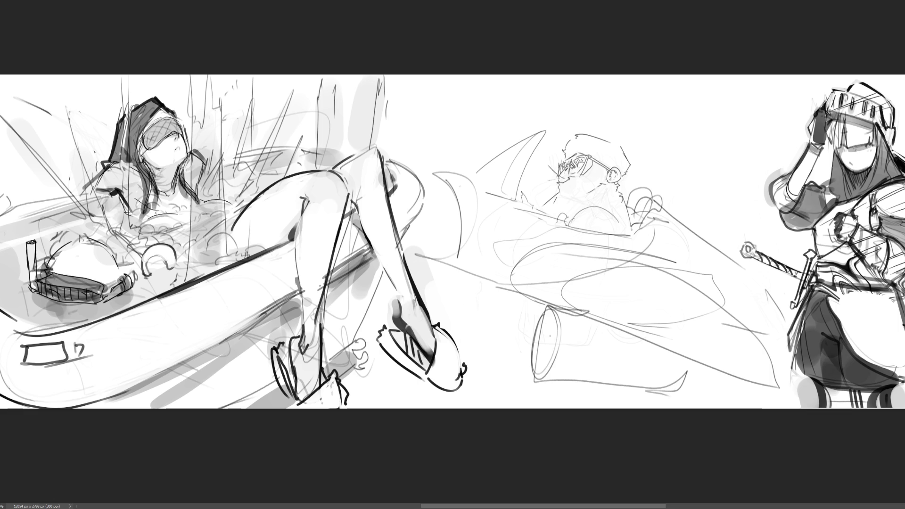
mouse_move(554, 315)
left_mouse_down()
mouse_move(550, 347)
mouse_move(536, 356)
mouse_move(542, 371)
left_mouse_up()
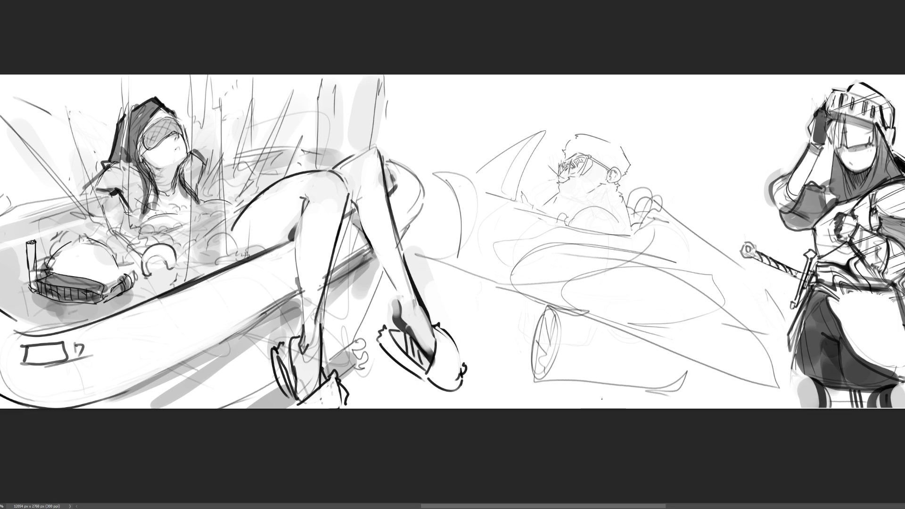
mouse_move(466, 279)
left_mouse_down()
mouse_move(468, 316)
mouse_move(476, 314)
left_mouse_up()
mouse_move(736, 272)
left_mouse_down()
mouse_move(806, 219)
mouse_move(813, 247)
left_mouse_up()
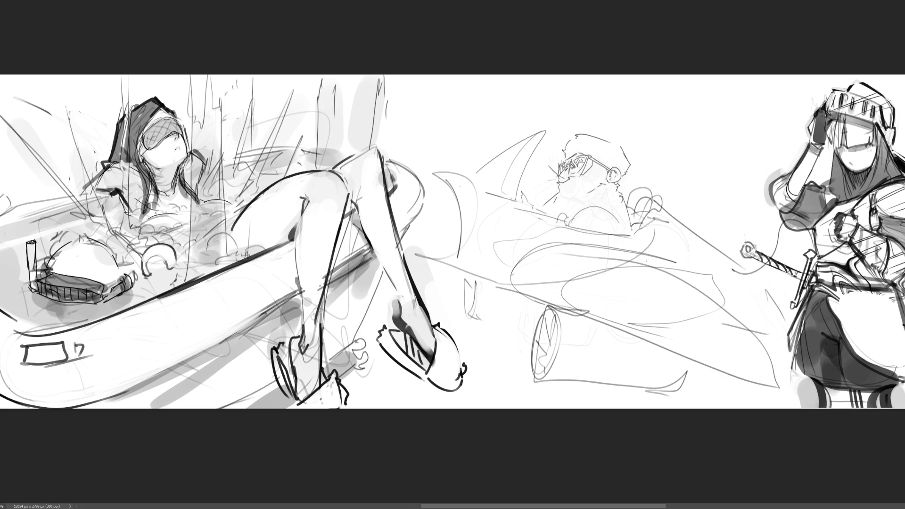
key("bracketright")
key("bracketright")
key("bracketright")
Paint soft grey shading along the sled front and a curved stroke along the sled, redoing rejected strokes
left_click_drag(480, 301, 516, 313)
key("bracketleft")
key("bracketleft")
key("bracketleft")
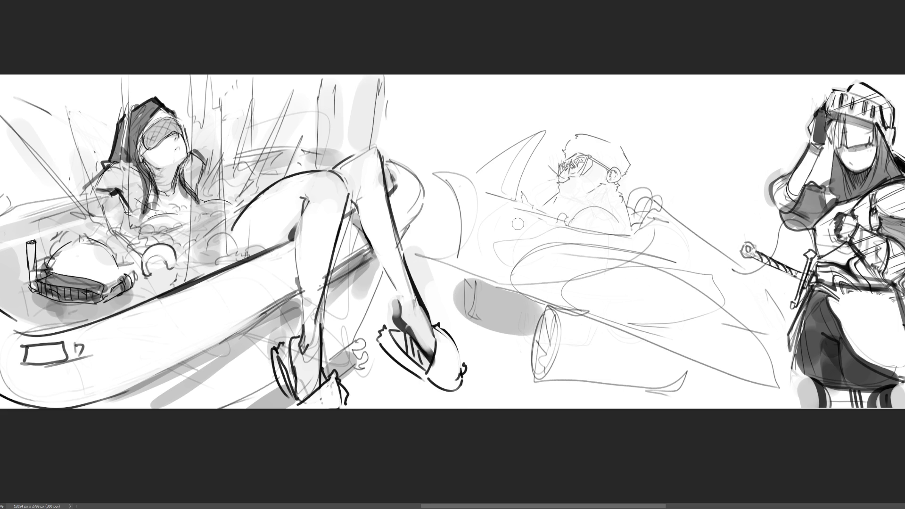
mouse_move(532, 134)
left_mouse_down()
mouse_move(492, 161)
mouse_move(487, 182)
left_mouse_up()
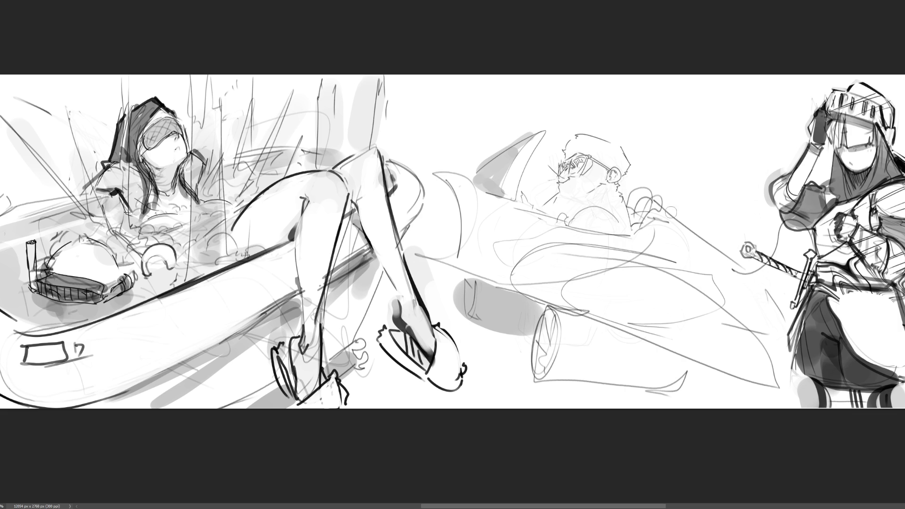
key("ctrl+z")
key("ctrl+z")
left_click_drag(519, 284, 634, 317)
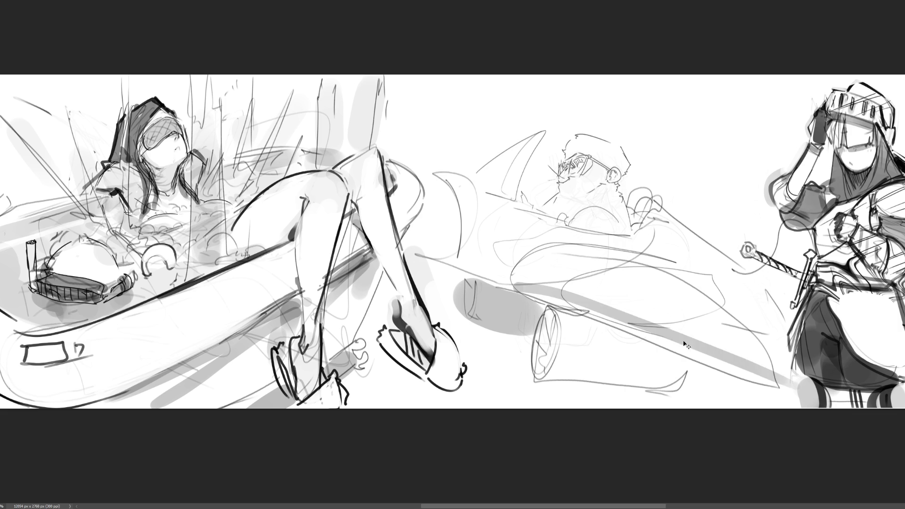
key("ctrl+z")
mouse_move(513, 282)
left_mouse_down()
mouse_move(542, 296)
mouse_move(564, 378)
mouse_move(672, 370)
mouse_move(571, 315)
mouse_move(608, 333)
mouse_move(621, 372)
mouse_move(605, 339)
mouse_move(577, 358)
mouse_move(568, 316)
mouse_move(649, 370)
mouse_move(663, 359)
mouse_move(662, 384)
left_mouse_up()
Shade the sled's oval end and edges grey, then sweep a very large eraser over the middle sketch
mouse_move(549, 315)
left_mouse_down()
mouse_move(542, 374)
mouse_move(537, 297)
mouse_move(622, 328)
left_mouse_up()
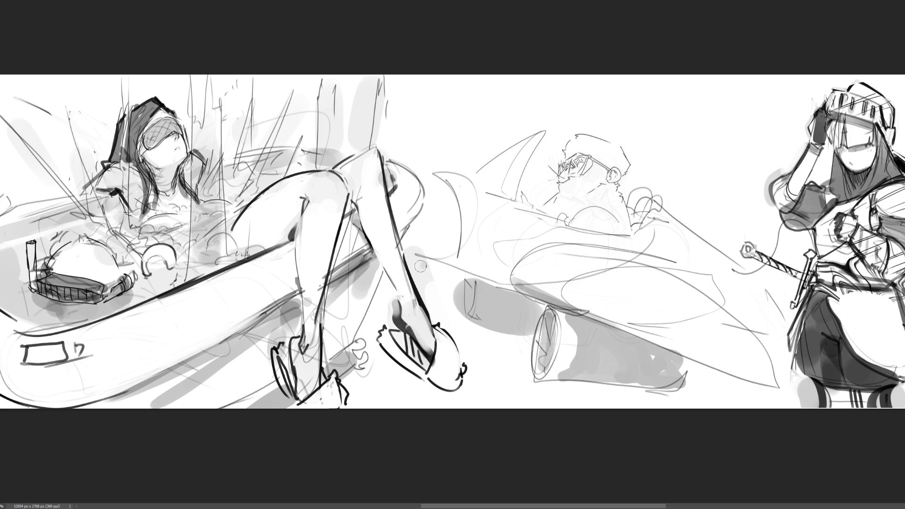
mouse_move(422, 266)
left_mouse_down()
mouse_move(502, 283)
mouse_move(481, 261)
mouse_move(530, 276)
left_mouse_up()
mouse_move(737, 307)
left_mouse_down()
mouse_move(780, 329)
mouse_move(736, 317)
left_mouse_up()
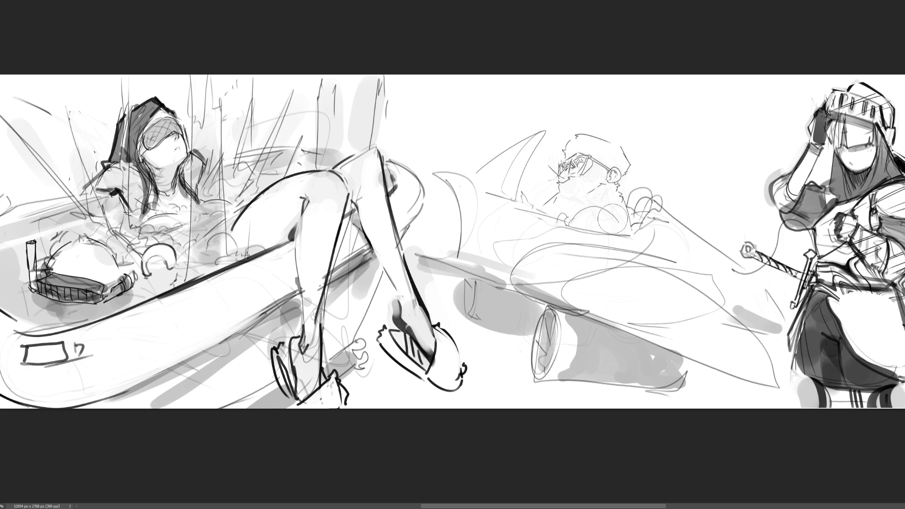
key("bracketright")
key("bracketright")
key("bracketright")
mouse_move(735, 267)
left_mouse_down()
mouse_move(647, 212)
mouse_move(384, 182)
left_mouse_up()
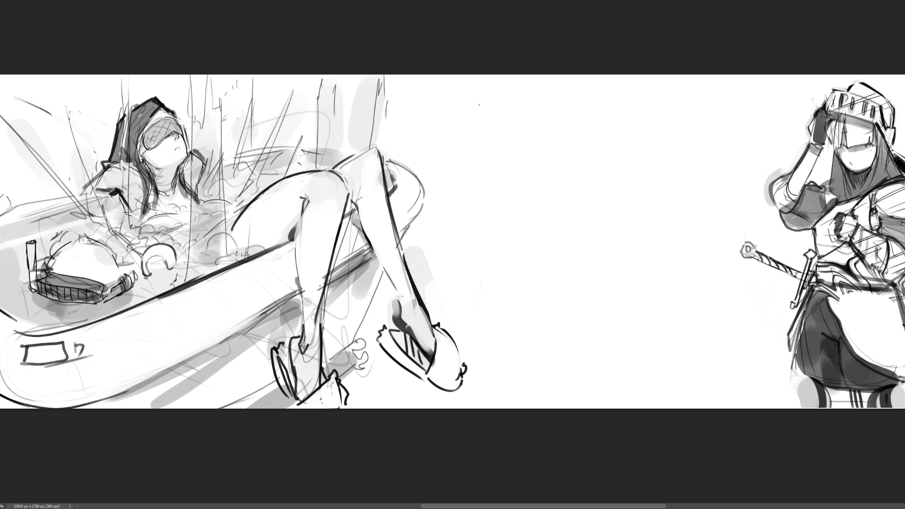
Sketch a rough head outline with a slanted brim stroke between the two figures
mouse_move(559, 112)
left_mouse_down()
mouse_move(552, 143)
mouse_move(581, 95)
mouse_move(618, 132)
mouse_move(613, 140)
left_mouse_up()
Add the head's side and jaw lines, a small loop, and the lips, nose and chin
mouse_move(550, 147)
left_mouse_down()
mouse_move(547, 179)
mouse_move(622, 134)
left_mouse_up()
mouse_move(626, 130)
left_mouse_down()
mouse_move(564, 176)
mouse_move(567, 139)
mouse_move(594, 144)
mouse_move(614, 131)
left_mouse_up()
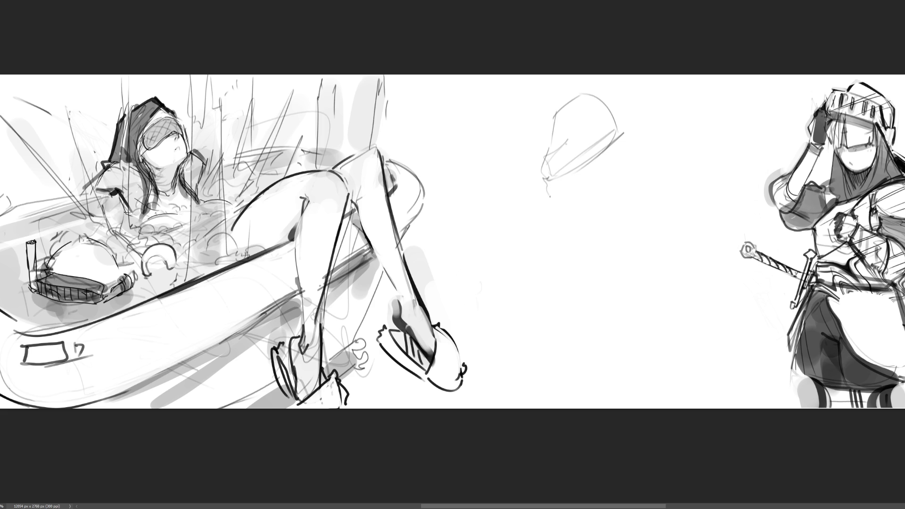
mouse_move(545, 179)
left_mouse_down()
mouse_move(548, 202)
mouse_move(561, 191)
mouse_move(557, 178)
left_mouse_up()
mouse_move(558, 134)
left_mouse_down()
mouse_move(547, 156)
mouse_move(596, 128)
mouse_move(555, 113)
mouse_move(596, 90)
left_mouse_up()
mouse_move(540, 172)
left_mouse_down()
mouse_move(545, 213)
mouse_move(584, 219)
mouse_move(575, 214)
left_mouse_up()
Hatch and draw a long line right of the head, then erase the whole head sketch with an enlarged eraser
mouse_move(669, 140)
left_mouse_down()
mouse_move(590, 198)
mouse_move(651, 176)
left_mouse_up()
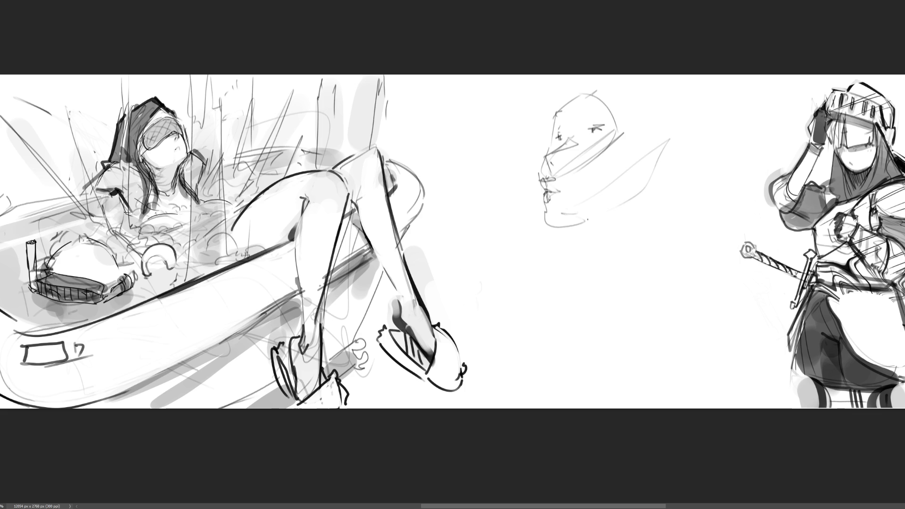
mouse_move(637, 143)
left_mouse_down()
mouse_move(628, 177)
mouse_move(635, 188)
left_mouse_up()
left_click_drag(639, 144, 637, 169)
left_click_drag(643, 106, 624, 228)
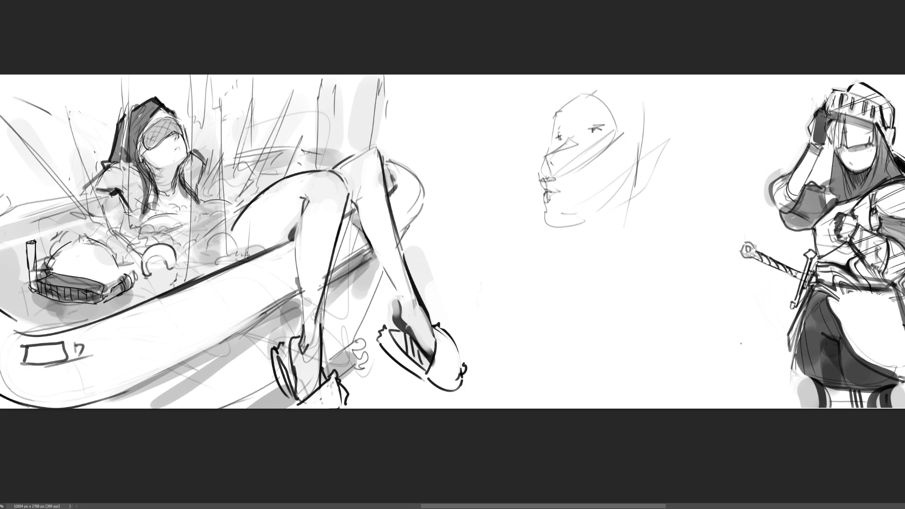
key("]")
key("]")
key("]")
mouse_move(642, 212)
left_mouse_down()
mouse_move(639, 202)
mouse_move(602, 223)
mouse_move(891, 78)
left_mouse_up()
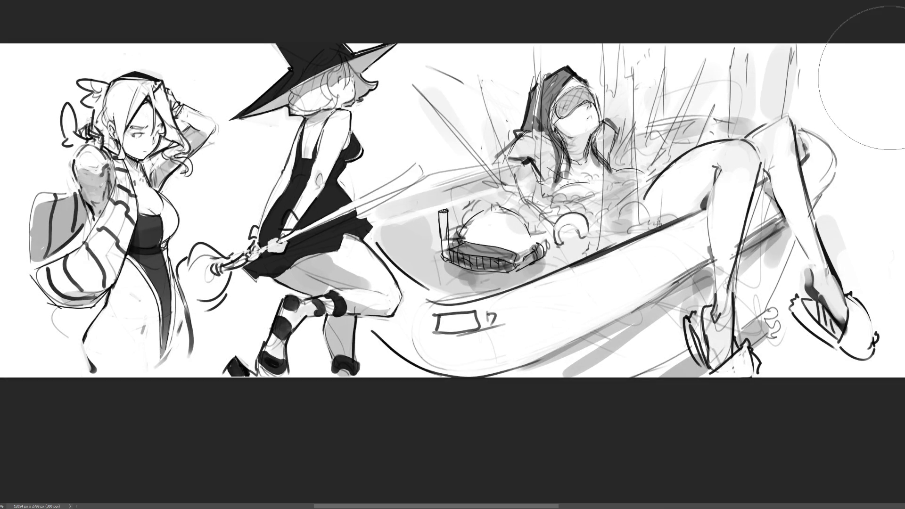
Pan the canvas right and back to view the winged demon girl sketch in the middle
scroll(896, 71, "right", 5)
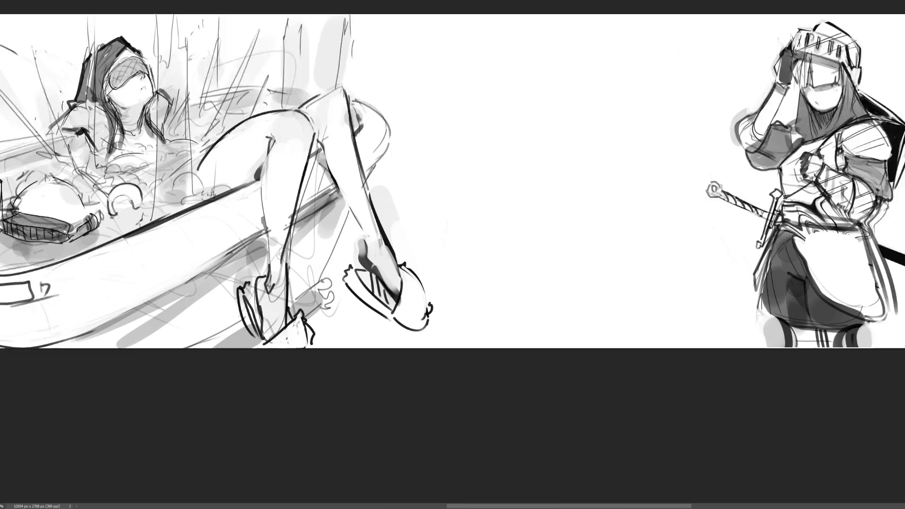
scroll(452, 212, "left", 2)
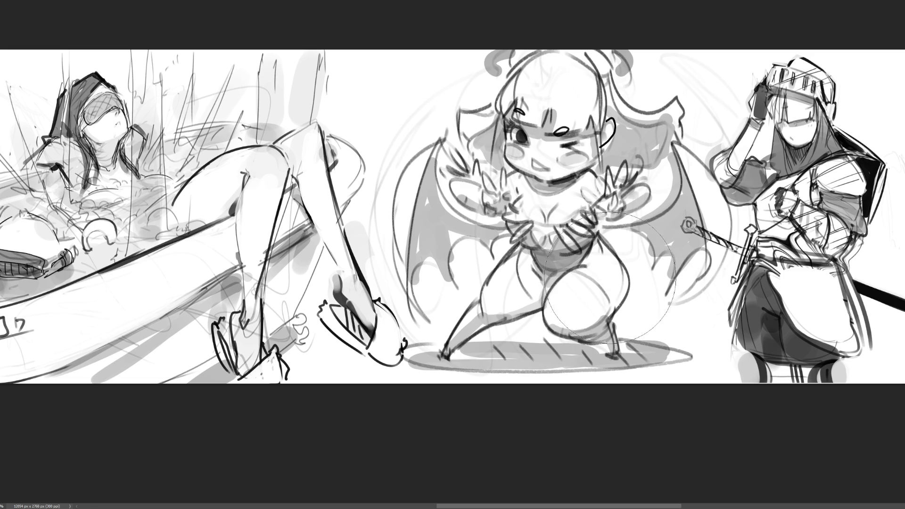
Draw a scalloped, hatched emblem on the demon girl's thigh, replacing the first misshapen mark
mouse_move(607, 280)
left_mouse_down()
mouse_move(605, 298)
mouse_move(610, 283)
mouse_move(618, 300)
left_mouse_up()
key("ctrl+z")
left_click(613, 295)
left_click_drag(619, 291, 621, 304)
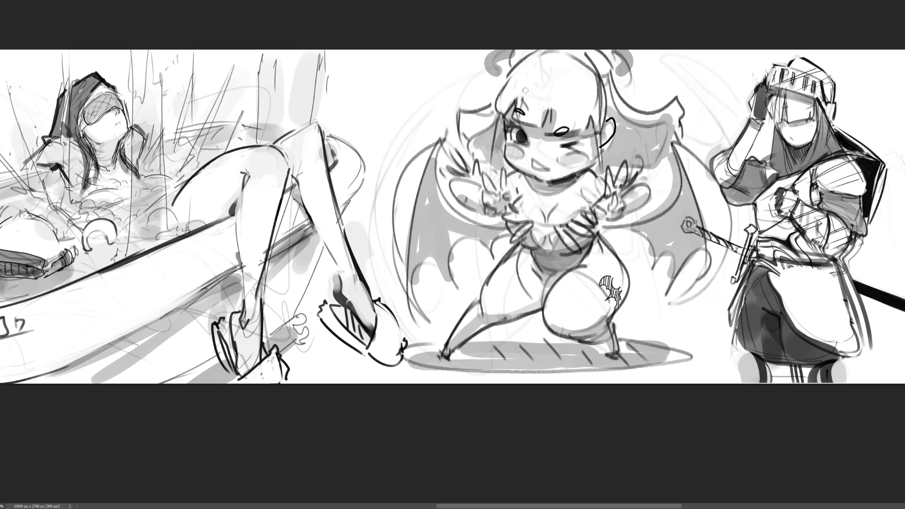
Discard an eyebrow redraw, then draw dark strands along the hair's left edge, top-left outline and bangs
left_click_drag(514, 114, 525, 109)
key("ctrl+z")
key("ctrl+z")
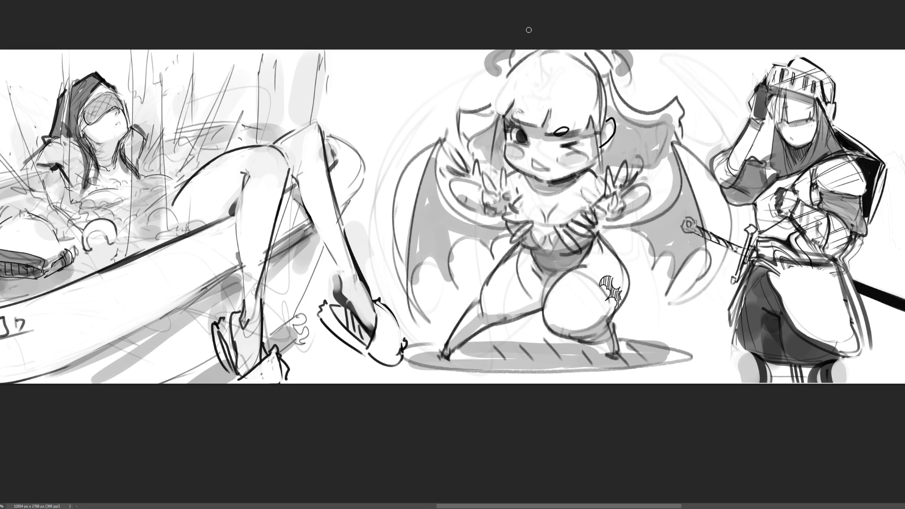
mouse_move(517, 61)
left_mouse_down()
mouse_move(488, 100)
mouse_move(497, 112)
left_mouse_up()
left_click_drag(534, 51, 499, 81)
mouse_move(585, 56)
left_mouse_down()
mouse_move(593, 127)
mouse_move(579, 129)
left_mouse_up()
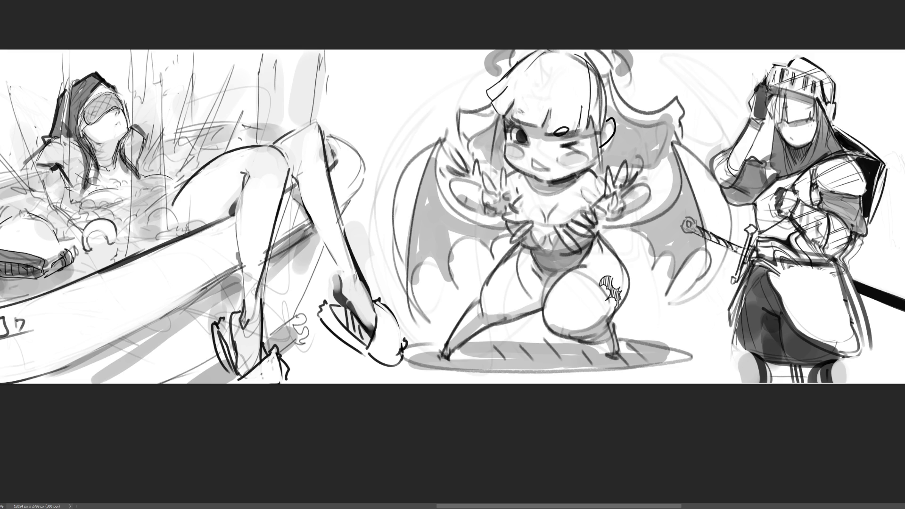
left_click_drag(595, 60, 603, 133)
Frame both sides of the face with hair strands and add curved strands on the hair's right side
left_click_drag(501, 116, 488, 168)
left_click_drag(504, 115, 497, 169)
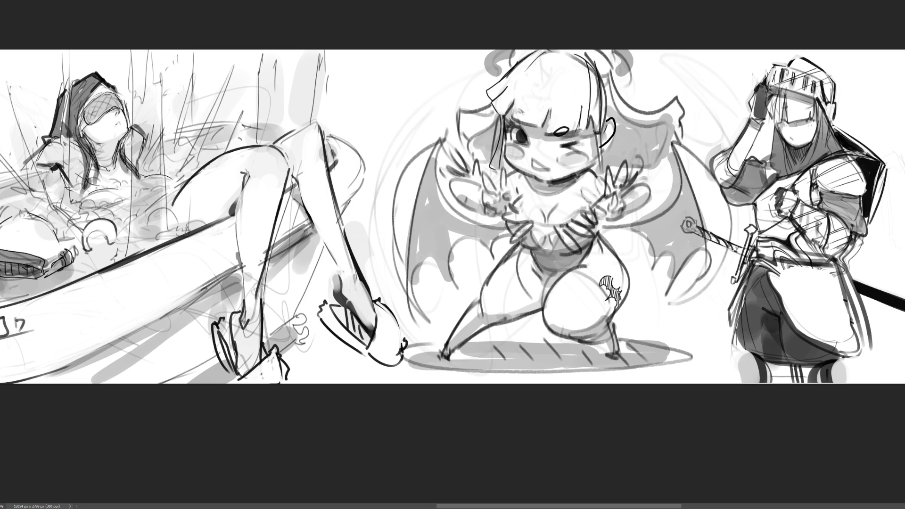
left_click_drag(590, 122, 605, 179)
mouse_move(604, 74)
left_mouse_down()
mouse_move(612, 118)
mouse_move(621, 95)
mouse_move(683, 94)
mouse_move(688, 124)
left_mouse_up()
left_click_drag(659, 128, 683, 122)
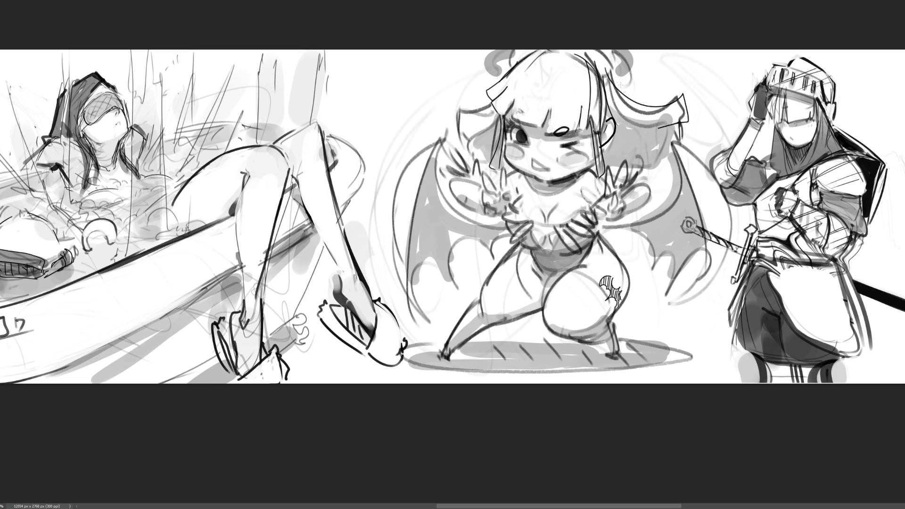
left_click_drag(600, 54, 630, 111)
Redraw the mouth as a small pout, undoing the filled and tongue versions, and remove the nose stroke
left_click_drag(526, 162, 544, 165)
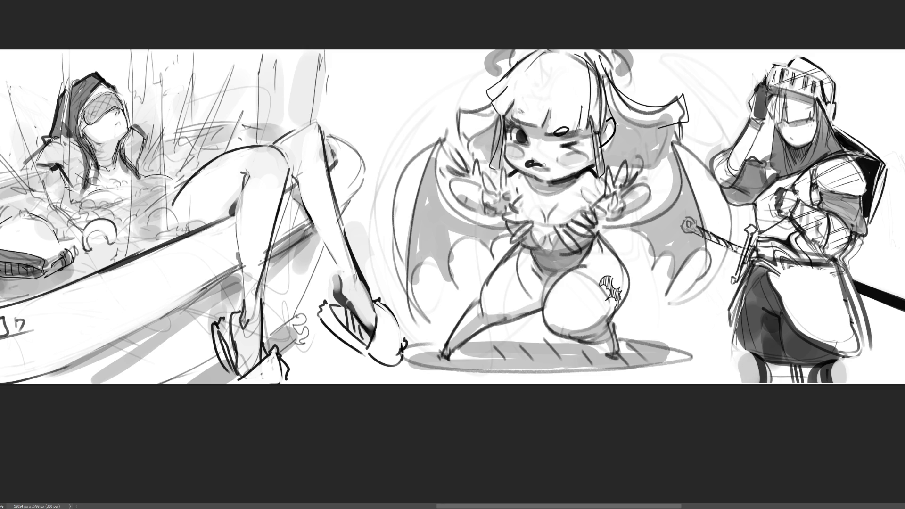
key("ctrl+z")
left_click_drag(524, 164, 532, 166)
key("ctrl+z")
key("ctrl+z")
left_click_drag(536, 160, 538, 152)
Rework the chest and torso lines, draw a small heart on the chest, and add strokes at the hand
left_click_drag(548, 237, 559, 240)
left_click_drag(586, 196, 572, 201)
left_click_drag(553, 225, 556, 228)
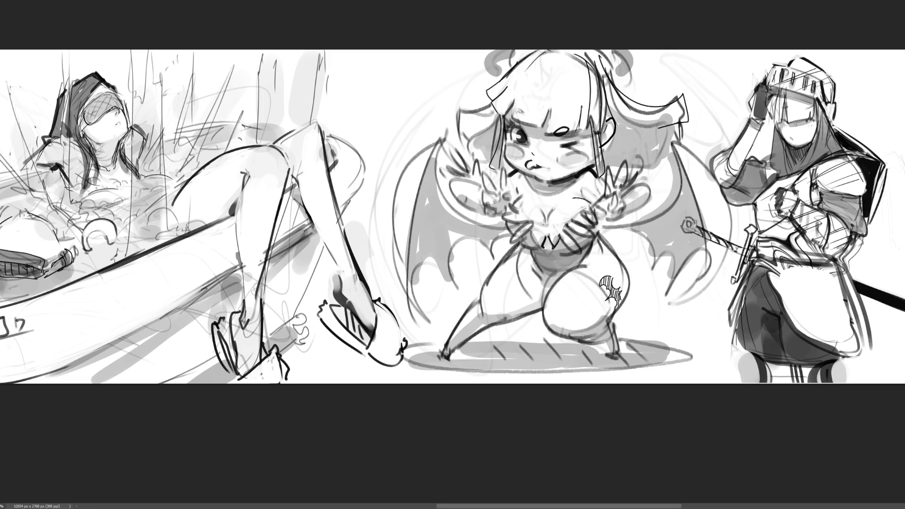
mouse_move(534, 224)
left_mouse_down()
mouse_move(534, 244)
mouse_move(565, 250)
left_mouse_up()
mouse_move(547, 252)
left_mouse_down()
mouse_move(543, 262)
mouse_move(553, 252)
left_mouse_up()
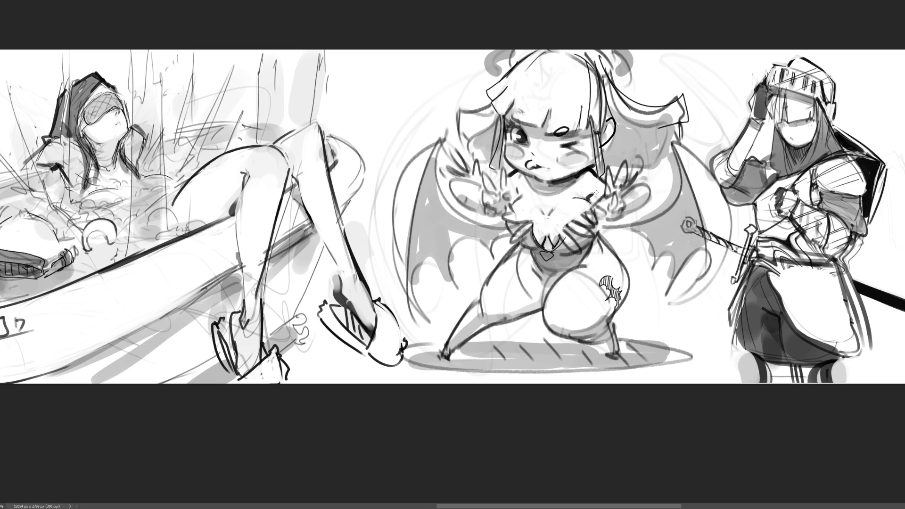
left_click_drag(588, 199, 594, 199)
left_click_drag(588, 197, 598, 200)
Hide the demon girl from the strip, revealing the bathtub girl's rough underdrawing
key("ctrl+comma")
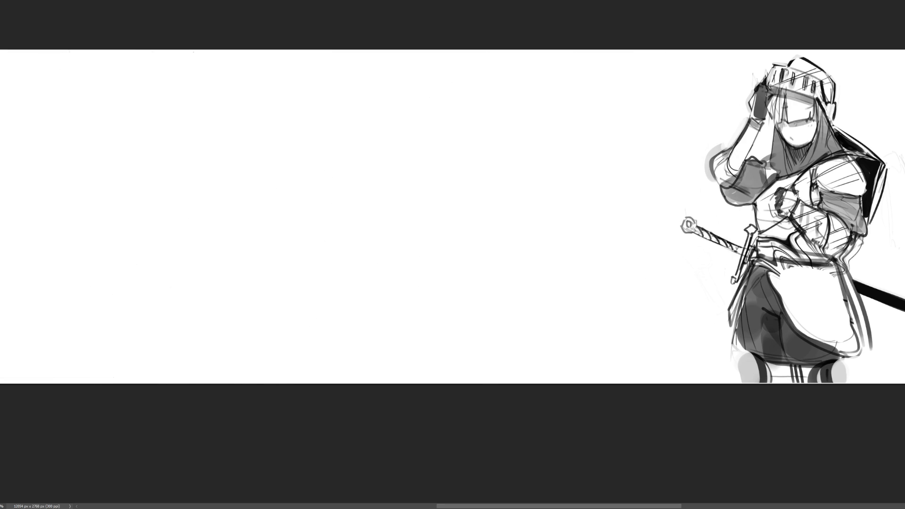
key("ctrl+comma")
key("ctrl+comma")
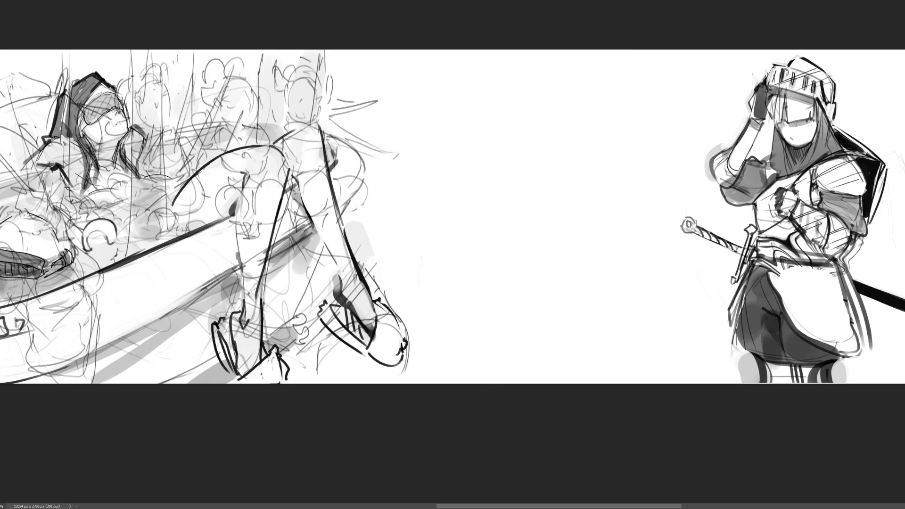
key("ctrl+comma")
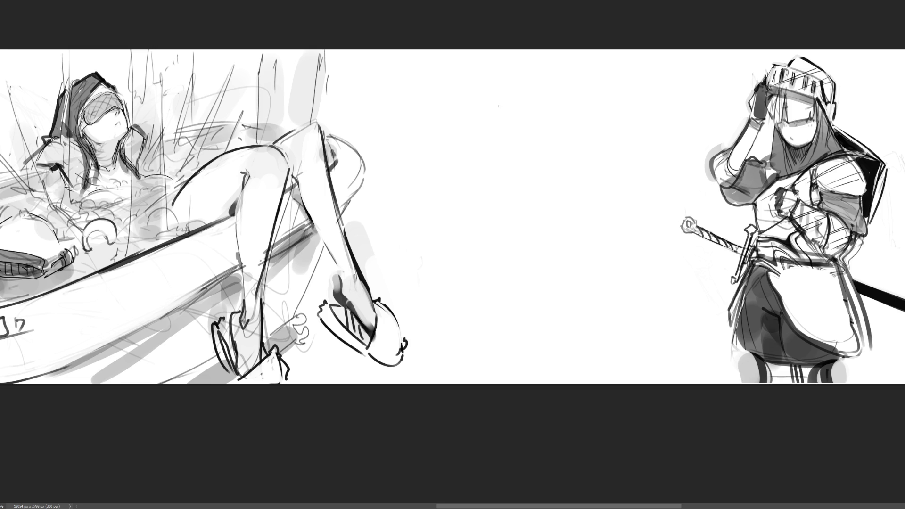
Sketch a new head in the gap with bangs, hair strands, chin, neck and a closed eye
mouse_move(507, 105)
left_mouse_down()
mouse_move(506, 142)
mouse_move(537, 83)
mouse_move(559, 141)
left_mouse_up()
left_click_drag(510, 101, 550, 156)
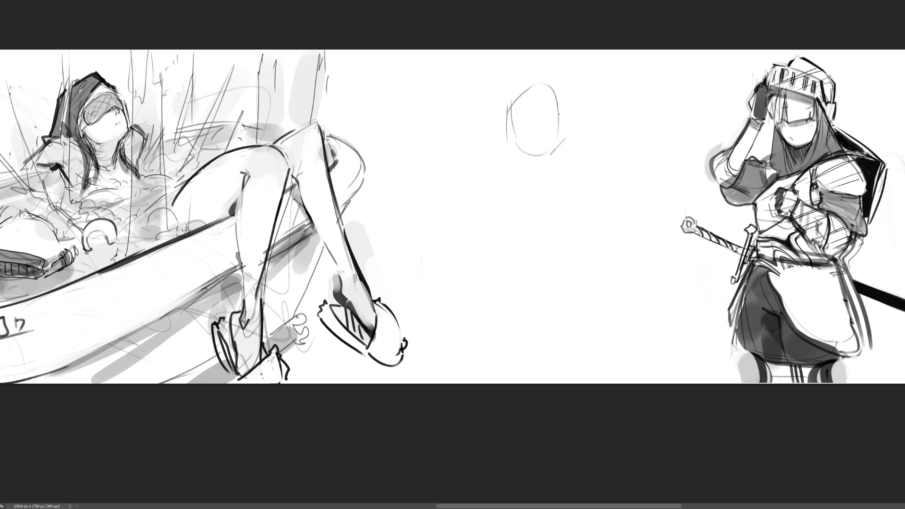
left_click_drag(557, 90, 549, 160)
left_click_drag(497, 126, 534, 97)
mouse_move(539, 69)
left_mouse_down()
mouse_move(540, 102)
mouse_move(570, 134)
mouse_move(503, 140)
mouse_move(502, 174)
left_mouse_up()
mouse_move(509, 96)
left_mouse_down()
mouse_move(496, 137)
mouse_move(506, 179)
left_mouse_up()
left_click_drag(517, 184, 548, 186)
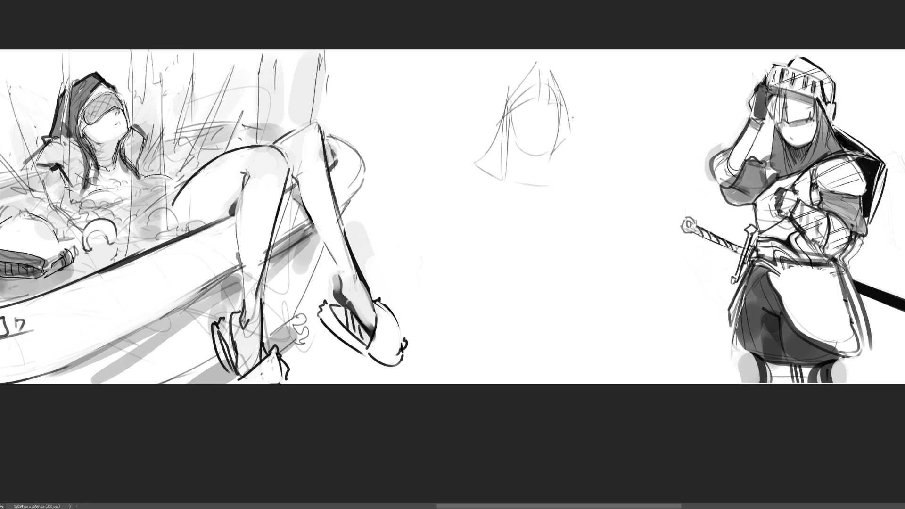
left_click_drag(574, 110, 581, 154)
left_click_drag(581, 153, 562, 173)
mouse_move(517, 141)
left_mouse_down()
mouse_move(525, 166)
mouse_move(549, 163)
left_mouse_up()
mouse_move(523, 112)
left_mouse_down()
mouse_move(553, 119)
mouse_move(539, 138)
left_mouse_up()
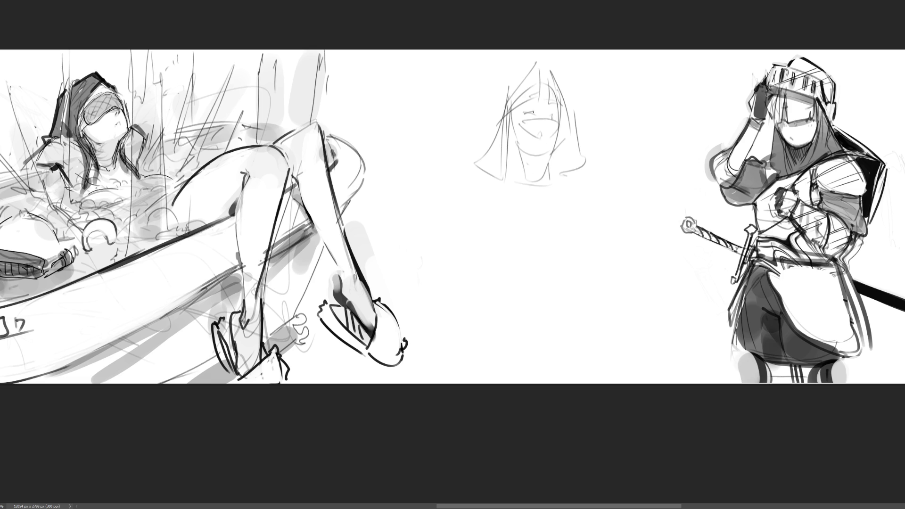
Add a wide hat brim with a side curl, plus hair and jaw lines around the face
mouse_move(481, 67)
left_mouse_down()
mouse_move(496, 109)
mouse_move(589, 66)
mouse_move(578, 99)
left_mouse_up()
left_click_drag(477, 98, 495, 115)
left_click_drag(502, 79, 557, 63)
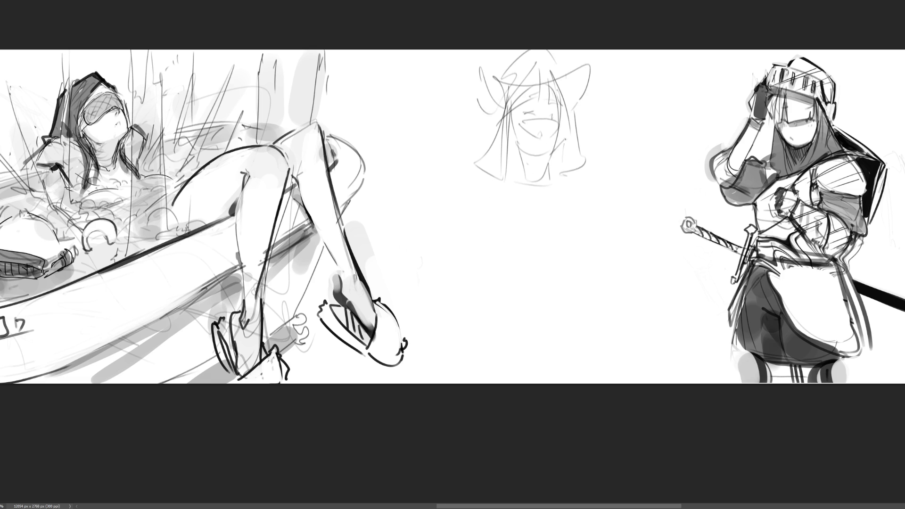
left_click_drag(562, 139, 575, 198)
left_click_drag(509, 146, 521, 179)
left_click_drag(535, 193, 504, 198)
left_click_drag(563, 180, 572, 198)
Draw long hair strands falling down both sides, with curves beside each shoulder
left_click_drag(508, 196, 538, 287)
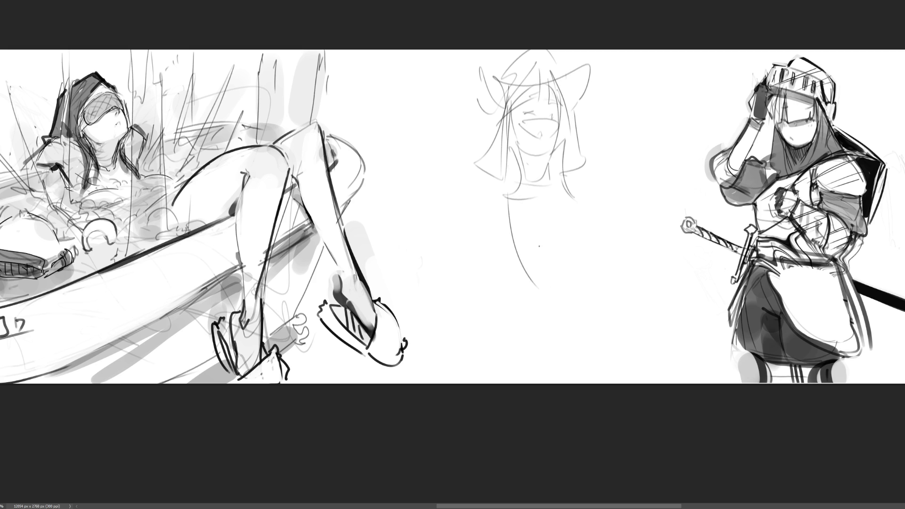
left_click_drag(503, 170, 537, 289)
left_click_drag(563, 189, 589, 292)
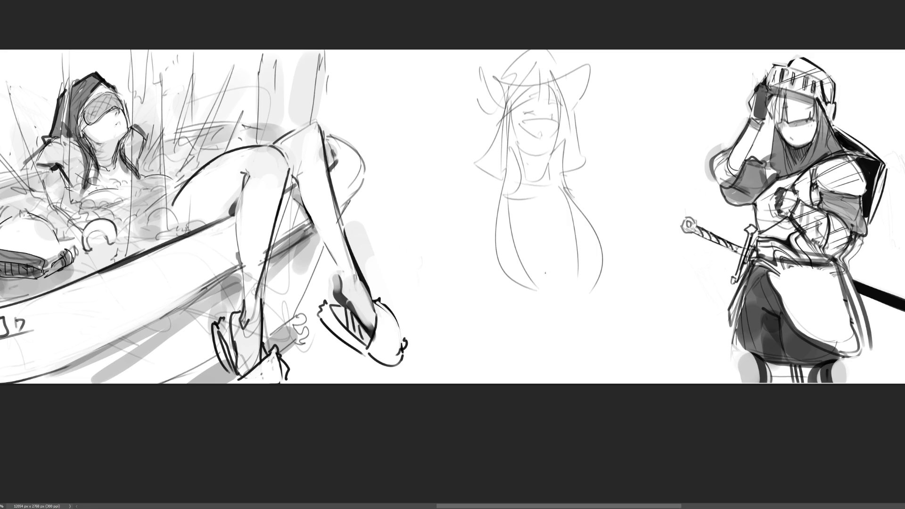
mouse_move(542, 290)
left_mouse_down()
mouse_move(547, 274)
mouse_move(565, 278)
left_mouse_up()
left_click_drag(572, 198, 607, 266)
left_click_drag(511, 183, 509, 286)
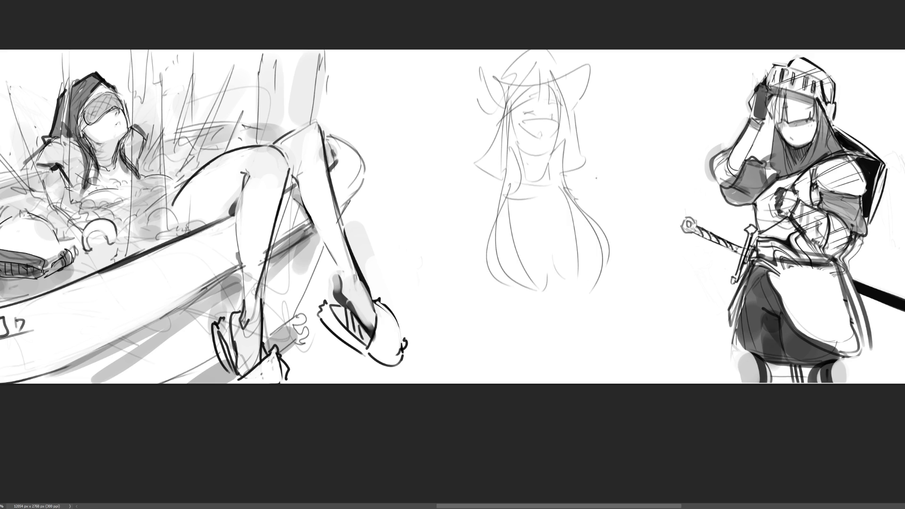
left_click_drag(577, 176, 604, 211)
left_click_drag(500, 174, 475, 215)
Add the bust and under-bust curves while refining the hair strands on both sides
mouse_move(509, 188)
left_mouse_down()
mouse_move(538, 282)
mouse_move(522, 257)
mouse_move(538, 265)
mouse_move(585, 250)
left_mouse_up()
mouse_move(568, 193)
left_mouse_down()
mouse_move(592, 262)
mouse_move(527, 279)
mouse_move(623, 245)
left_mouse_up()
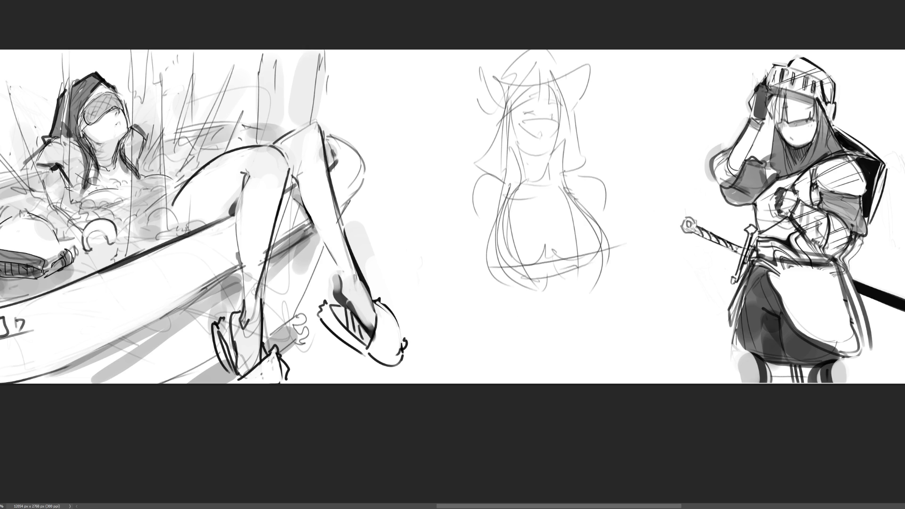
left_click_drag(564, 172, 604, 243)
mouse_move(531, 178)
left_mouse_down()
mouse_move(496, 244)
mouse_move(558, 263)
left_mouse_up()
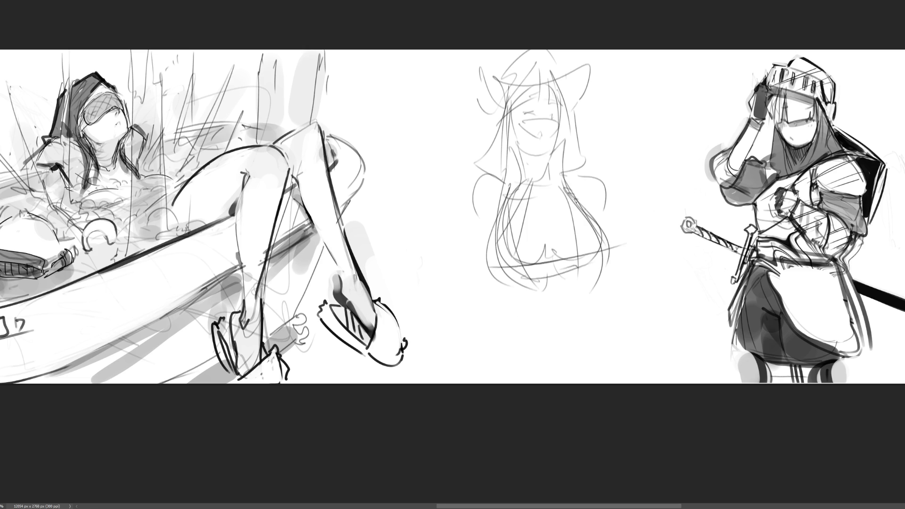
left_click_drag(576, 202, 606, 236)
mouse_move(514, 286)
left_mouse_down()
mouse_move(612, 253)
mouse_move(571, 317)
mouse_move(514, 323)
mouse_move(596, 271)
left_mouse_up()
Sketch the hips and lower body, a bent arm on the right, and rough strokes at the hip
left_click_drag(596, 273, 591, 329)
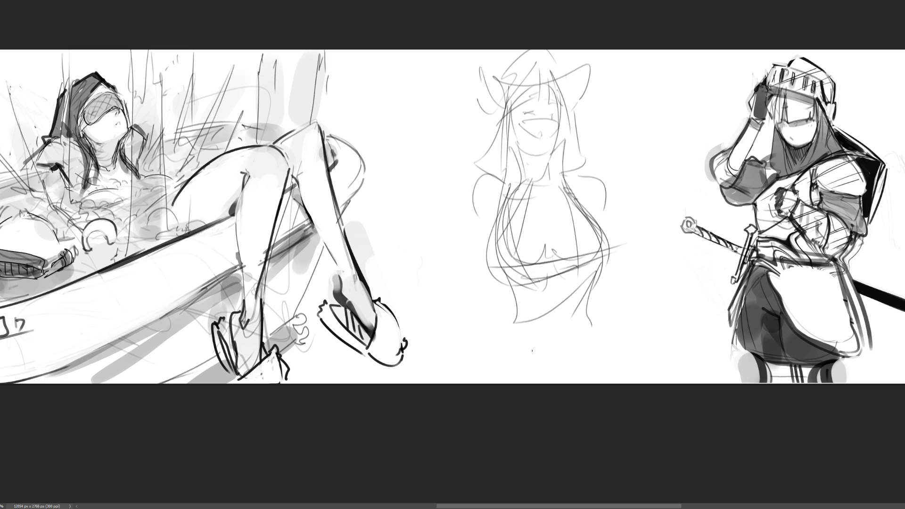
left_click_drag(515, 304, 523, 372)
mouse_move(514, 322)
left_mouse_down()
mouse_move(548, 309)
mouse_move(592, 319)
left_mouse_up()
left_click_drag(592, 303, 588, 355)
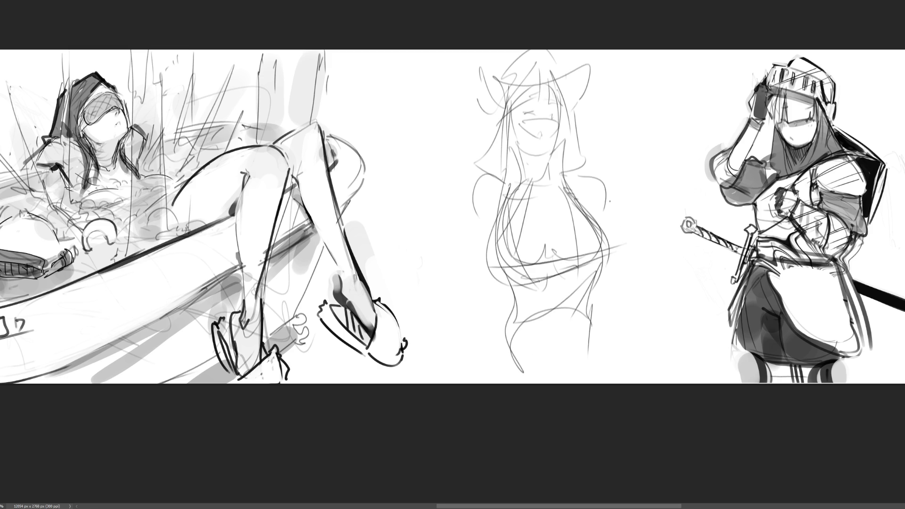
mouse_move(595, 177)
left_mouse_down()
mouse_move(641, 262)
mouse_move(613, 313)
mouse_move(614, 194)
mouse_move(618, 311)
mouse_move(629, 302)
left_mouse_up()
left_click_drag(590, 306, 615, 302)
Sketch a raised arm beside the head and a long gesture line, then fade the rough to pale grey
left_click_drag(490, 67, 441, 116)
left_click_drag(483, 66, 448, 141)
left_click_drag(435, 128, 460, 186)
left_click_drag(446, 141, 506, 218)
left_click_drag(442, 224, 658, 141)
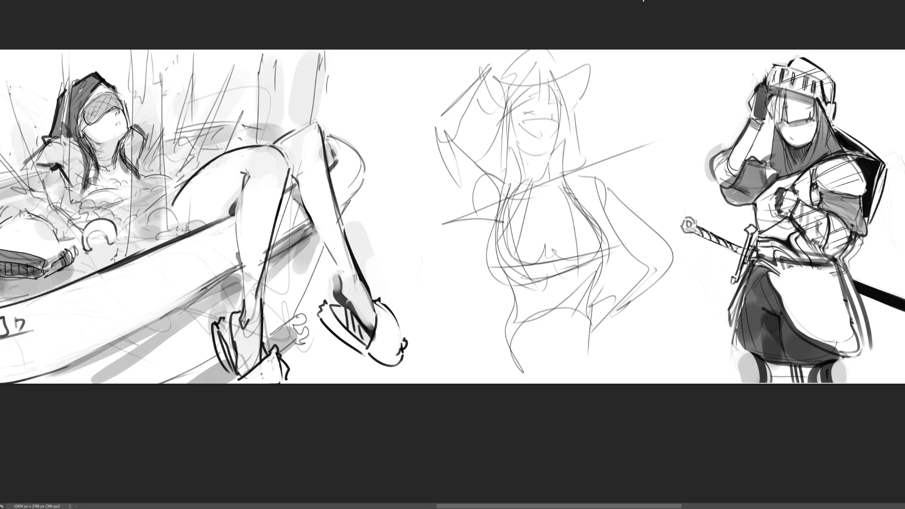
key("3")
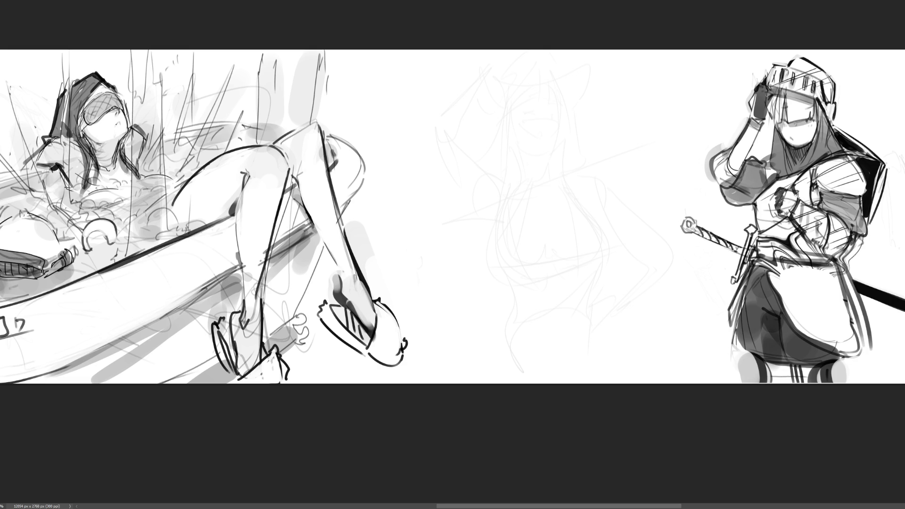
Sketch the fingers, knuckles and curling line of the clenched raised hand, discarding the hatching attempt
scroll(886, 165, "up", 3)
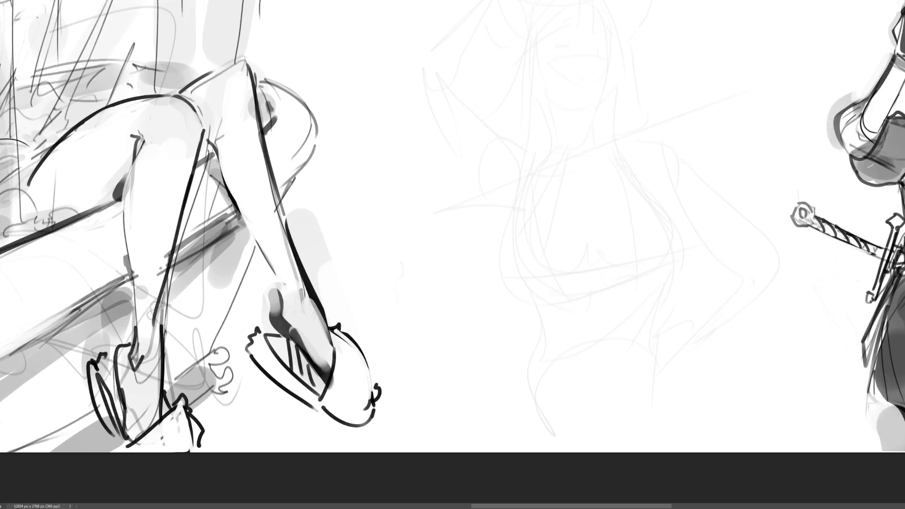
scroll(453, 255, "left", 5)
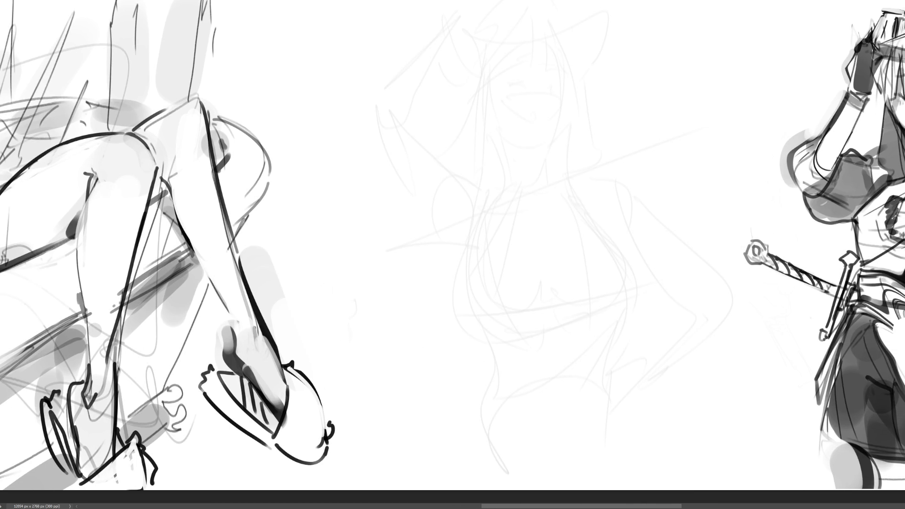
mouse_move(428, 38)
left_mouse_down()
mouse_move(444, 50)
mouse_move(440, 24)
left_mouse_up()
mouse_move(447, 22)
left_mouse_down()
mouse_move(446, 47)
mouse_move(460, 7)
mouse_move(470, 20)
mouse_move(458, 30)
mouse_move(475, 15)
mouse_move(468, 36)
left_mouse_up()
mouse_move(478, 21)
left_mouse_down()
mouse_move(469, 32)
mouse_move(476, 37)
left_mouse_up()
mouse_move(479, 25)
left_mouse_down()
mouse_move(474, 47)
mouse_move(467, 32)
left_mouse_up()
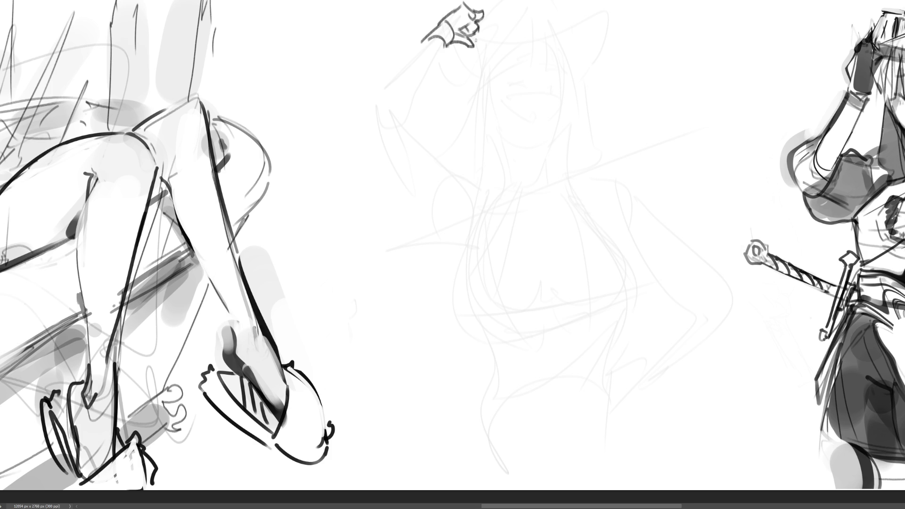
left_click_drag(474, 33, 484, 51)
left_click_drag(464, 15, 485, 30)
mouse_move(465, 6)
left_mouse_down()
mouse_move(500, 31)
mouse_move(492, 31)
left_mouse_up()
key("ctrl+z")
key("ctrl+z")
key("ctrl+z")
Draw the forearm down to the shoulder, redoing its edge as one line, and a sweeping hat brim
mouse_move(428, 39)
left_mouse_down()
mouse_move(406, 70)
mouse_move(431, 64)
mouse_move(383, 106)
mouse_move(405, 120)
left_mouse_up()
left_click_drag(437, 51, 414, 104)
left_click_drag(415, 104, 432, 130)
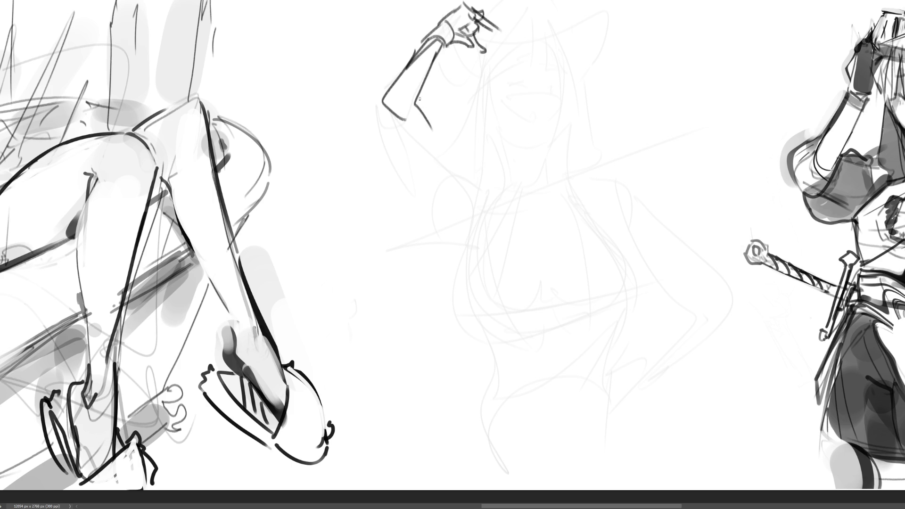
key("ctrl+z")
key("ctrl+z")
left_click_drag(434, 48, 422, 110)
key("ctrl+z")
mouse_move(440, 44)
left_mouse_down()
mouse_move(421, 97)
mouse_move(430, 117)
left_mouse_up()
left_click_drag(380, 101, 462, 175)
left_click_drag(421, 99, 487, 158)
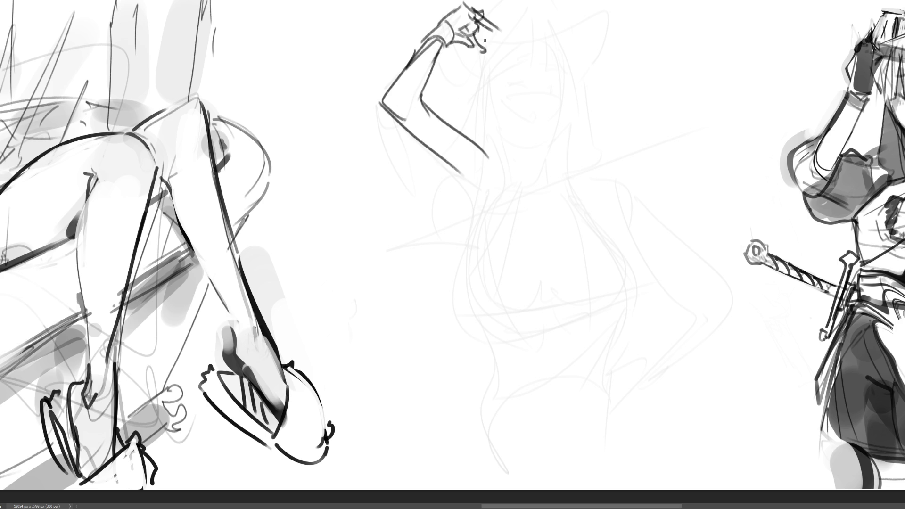
mouse_move(485, 40)
left_mouse_down()
mouse_move(480, 51)
mouse_move(545, 60)
left_mouse_up()
left_click_drag(455, 47, 546, 66)
Sketch the wide hat brim and crown sweeping out from the raised hand
mouse_move(498, 47)
left_mouse_down()
mouse_move(602, 66)
mouse_move(464, 71)
mouse_move(637, 81)
left_mouse_up()
left_click_drag(575, 79, 644, 19)
mouse_move(581, 70)
left_mouse_down()
mouse_move(470, 77)
mouse_move(602, 76)
left_mouse_up()
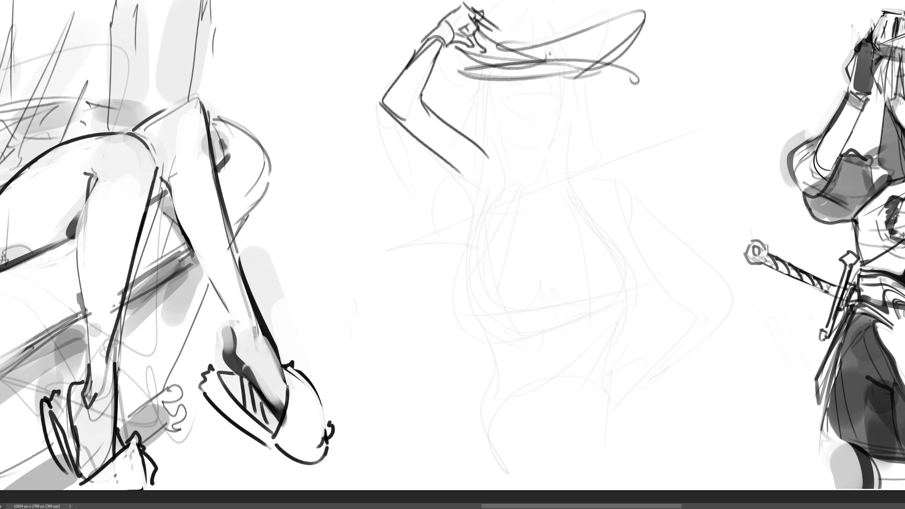
mouse_move(540, 36)
left_mouse_down()
mouse_move(523, 2)
mouse_move(500, 38)
mouse_move(591, 4)
left_mouse_up()
left_click_drag(592, 4, 576, 42)
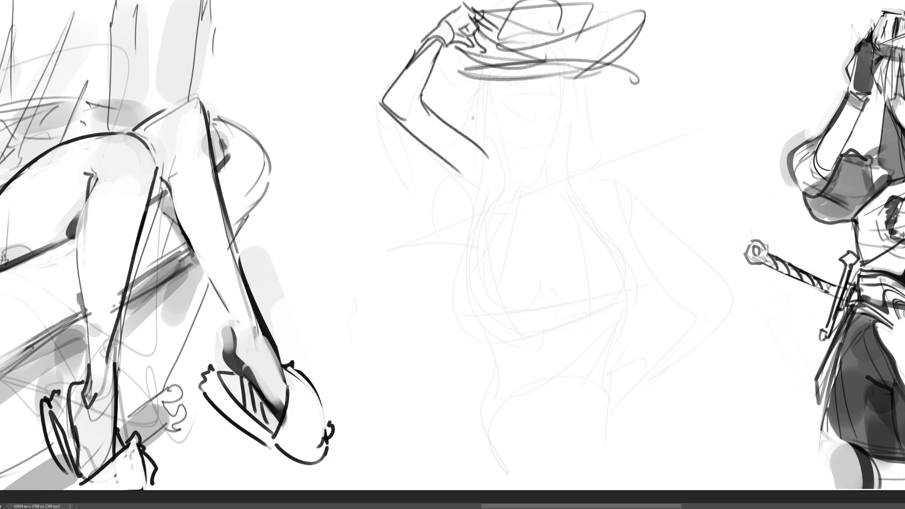
Rough in the torso under the hat, the hair and body contours, and the lower arm and hand
mouse_move(481, 81)
left_mouse_down()
mouse_move(460, 133)
mouse_move(498, 150)
left_mouse_up()
left_click_drag(485, 147, 534, 149)
left_click_drag(560, 70, 571, 167)
mouse_move(578, 60)
left_mouse_down()
mouse_move(597, 89)
mouse_move(677, 143)
left_mouse_up()
left_click_drag(626, 157, 436, 221)
left_click_drag(668, 147, 444, 220)
left_click_drag(679, 150, 643, 243)
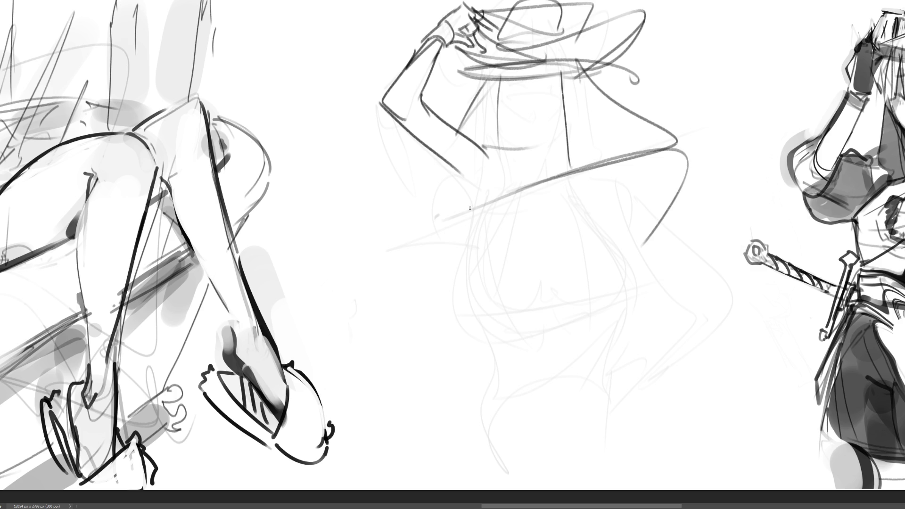
left_click_drag(490, 147, 454, 213)
mouse_move(458, 175)
left_mouse_down()
mouse_move(445, 178)
mouse_move(448, 210)
left_mouse_up()
left_click_drag(447, 210, 399, 242)
left_click_drag(400, 243, 516, 193)
Retrace the torso and waist lines, then shape the chest and hip curves
mouse_move(511, 149)
left_mouse_down()
mouse_move(524, 188)
mouse_move(564, 147)
left_mouse_up()
left_click_drag(559, 147, 571, 174)
mouse_move(545, 185)
left_mouse_down()
mouse_move(594, 165)
mouse_move(572, 191)
mouse_move(646, 244)
left_mouse_up()
left_click_drag(592, 214, 633, 216)
left_click_drag(589, 168, 565, 206)
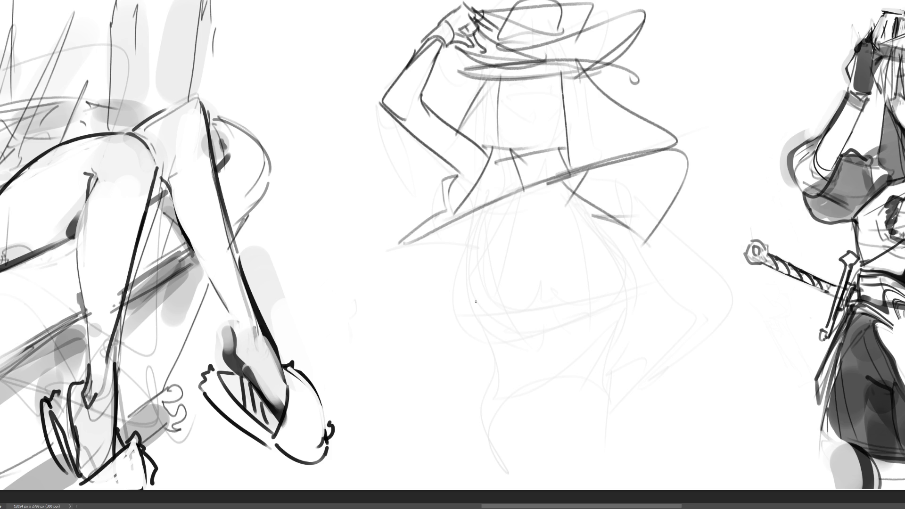
mouse_move(482, 208)
left_mouse_down()
mouse_move(465, 239)
mouse_move(592, 258)
left_mouse_up()
left_click_drag(450, 236, 551, 301)
left_click_drag(607, 247, 557, 294)
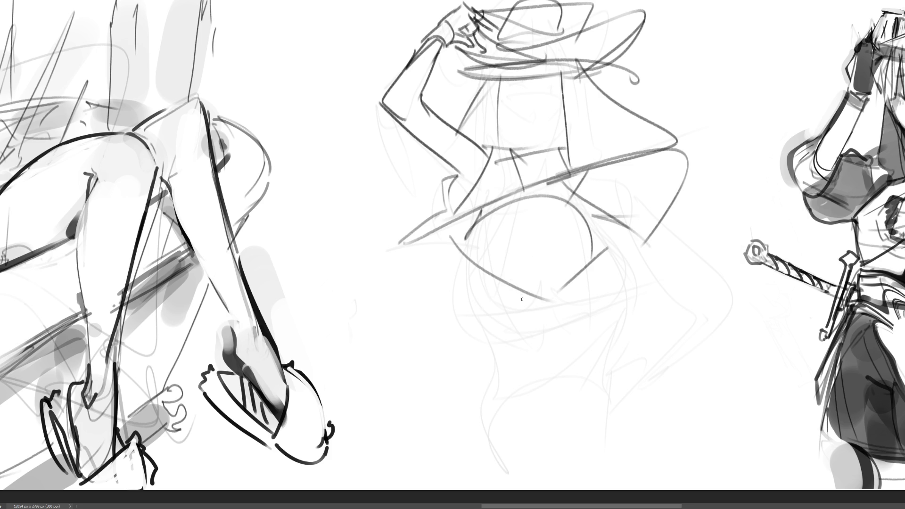
left_click_drag(457, 247, 499, 287)
left_click_drag(609, 257, 587, 282)
left_click_drag(493, 274, 537, 304)
Add curves above the belly and draw the nose and mouth under the hat brim
mouse_move(486, 218)
left_mouse_down()
mouse_move(569, 196)
mouse_move(561, 187)
left_mouse_up()
mouse_move(508, 95)
left_mouse_down()
mouse_move(508, 107)
mouse_move(523, 97)
left_mouse_up()
left_click_drag(512, 131, 533, 132)
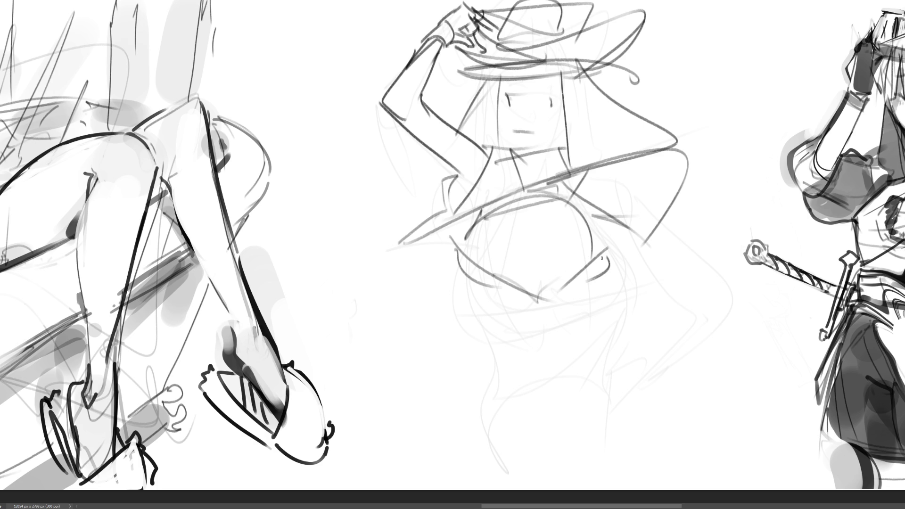
Sketch the skirt below the belly with its folds and leg lines
left_click_drag(593, 282, 517, 334)
left_click_drag(570, 315, 486, 341)
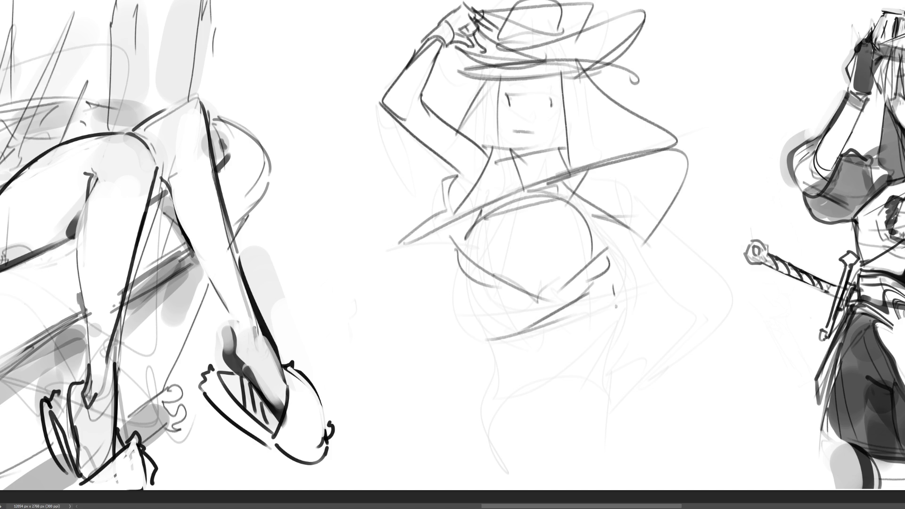
left_click_drag(613, 283, 615, 341)
mouse_move(551, 335)
left_mouse_down()
mouse_move(497, 309)
mouse_move(581, 357)
left_mouse_up()
mouse_move(617, 302)
left_mouse_down()
mouse_move(559, 368)
mouse_move(504, 397)
mouse_move(635, 355)
mouse_move(659, 401)
left_mouse_up()
left_click_drag(503, 362, 592, 411)
left_click_drag(665, 345, 619, 426)
Rough in the legs and feet, then add flowing hair down the figure's right side
mouse_move(472, 336)
left_mouse_down()
mouse_move(449, 415)
mouse_move(491, 399)
left_mouse_up()
mouse_move(471, 345)
left_mouse_down()
mouse_move(623, 413)
mouse_move(653, 356)
left_mouse_up()
mouse_move(653, 355)
left_mouse_down()
mouse_move(600, 453)
mouse_move(575, 464)
left_mouse_up()
left_click_drag(599, 457, 634, 434)
left_click_drag(665, 375, 649, 464)
left_click_drag(490, 375, 495, 447)
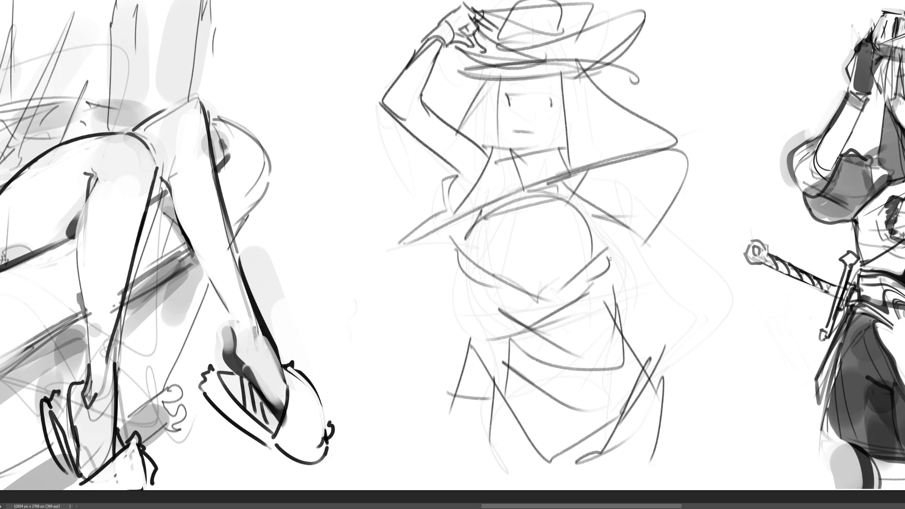
left_click_drag(608, 217, 679, 295)
mouse_move(625, 194)
left_mouse_down()
mouse_move(690, 291)
mouse_move(641, 314)
left_mouse_up()
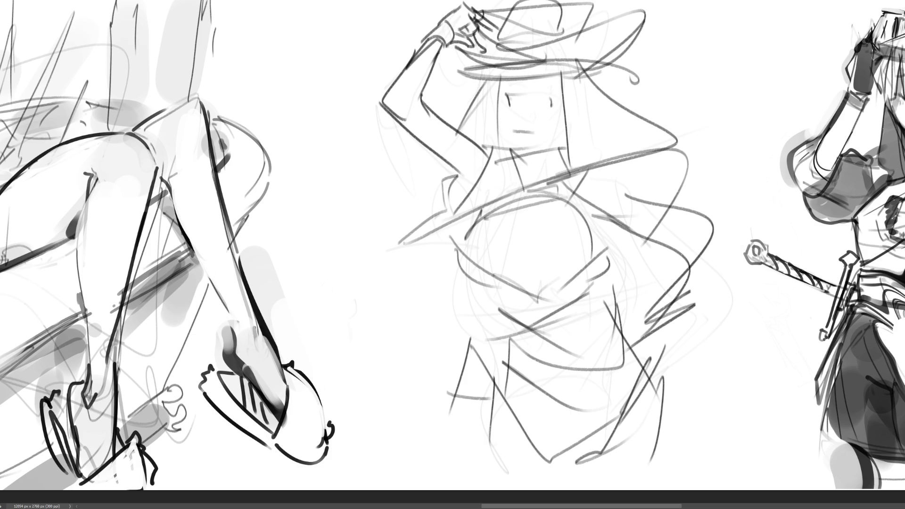
scroll(642, 250, "down", 6)
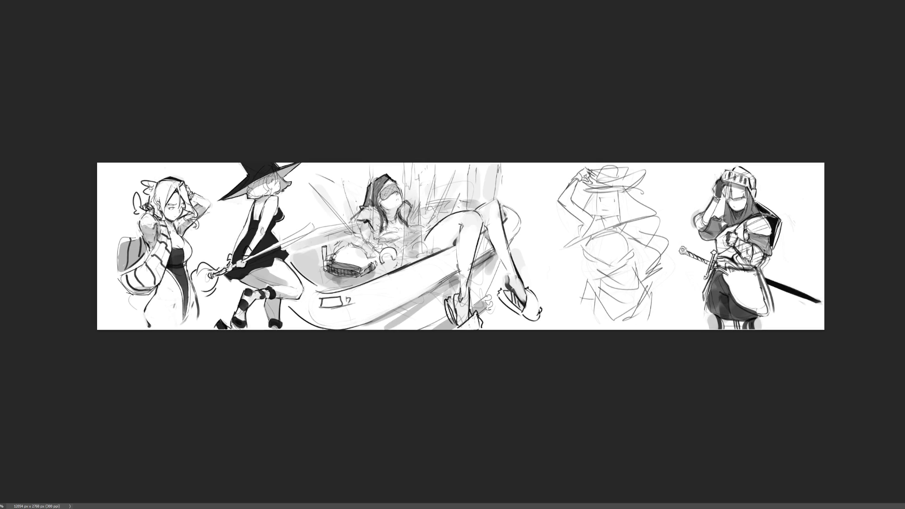
Try moving the crowd sketches right into the gap, undoing each trial placement
scroll(462, 246, "up", 2)
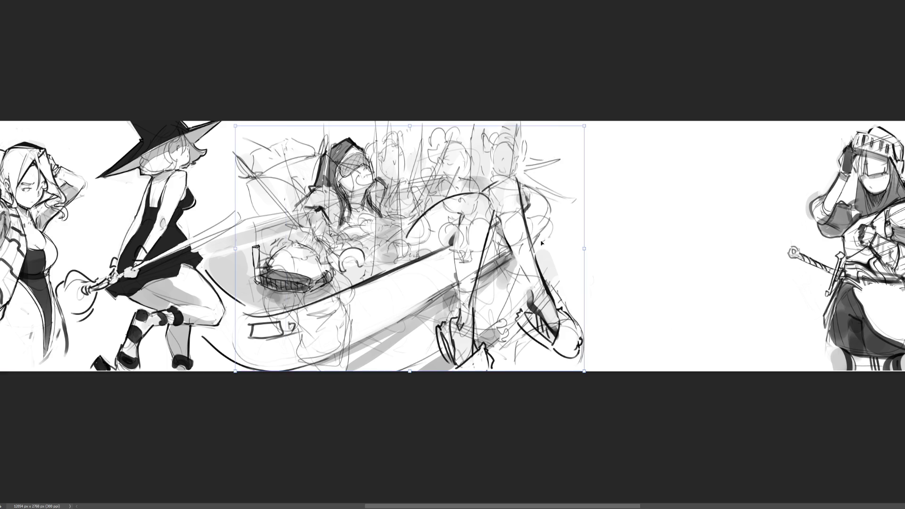
mouse_move(541, 242)
left_mouse_down()
mouse_move(855, 246)
mouse_move(798, 245)
left_mouse_up()
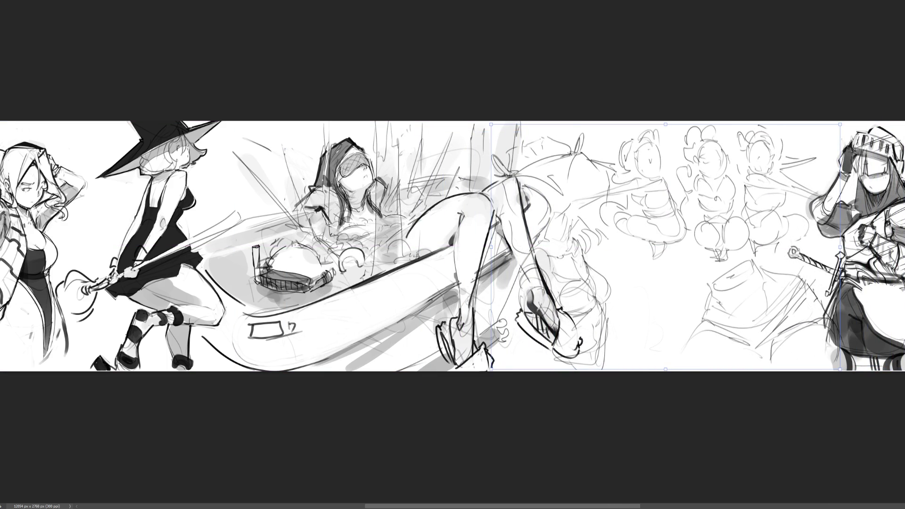
key("Return")
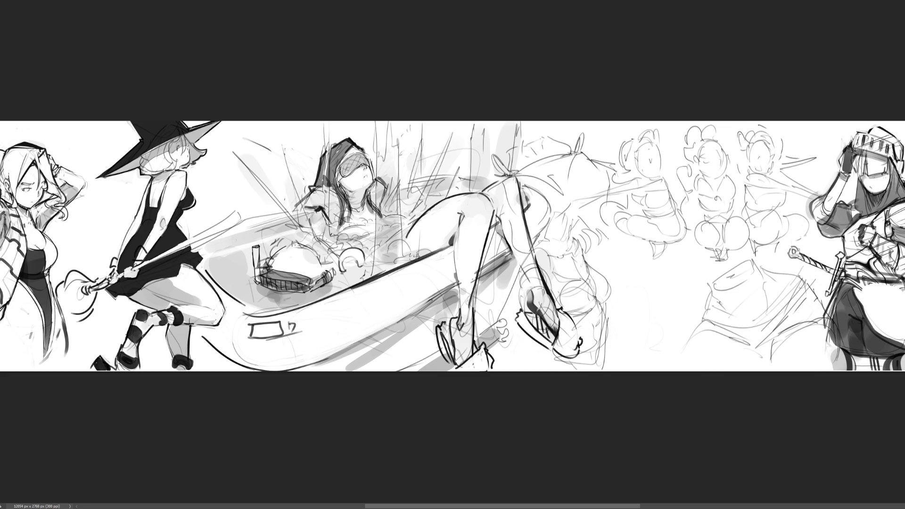
key("ctrl+z")
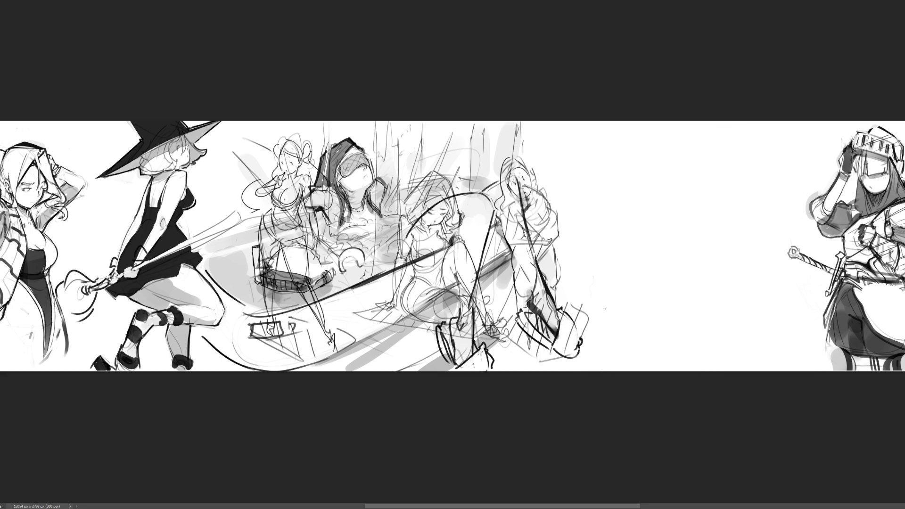
key("ctrl+t")
left_click_drag(284, 219, 544, 225)
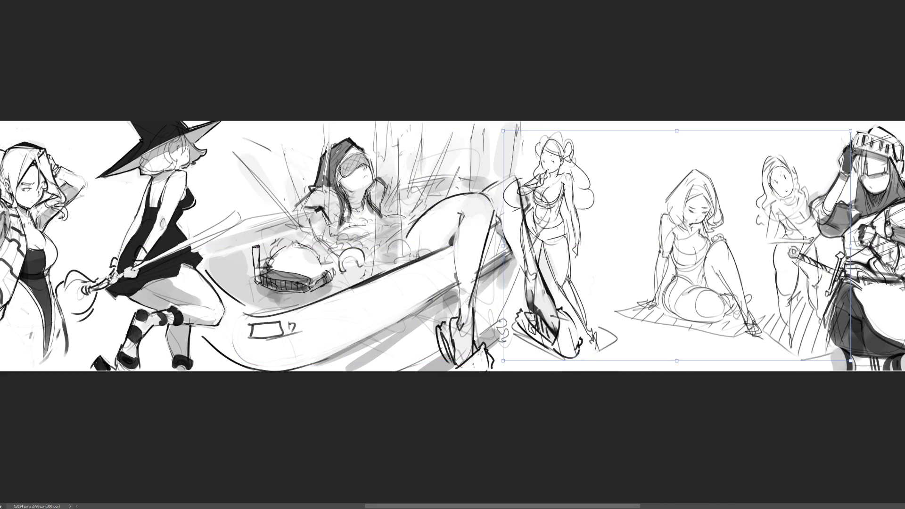
key("Return")
key("ctrl+z")
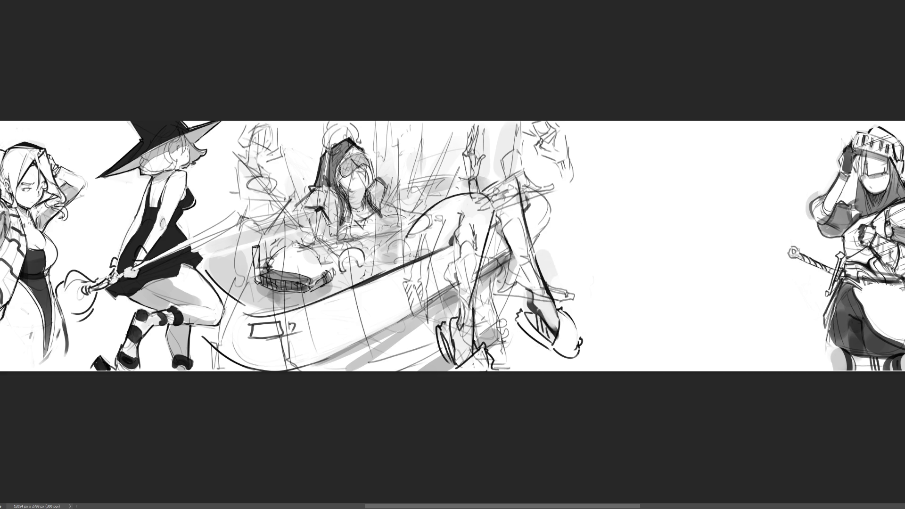
Free Transform the crowd sketch layer and place it beside the knight
key("ctrl+t")
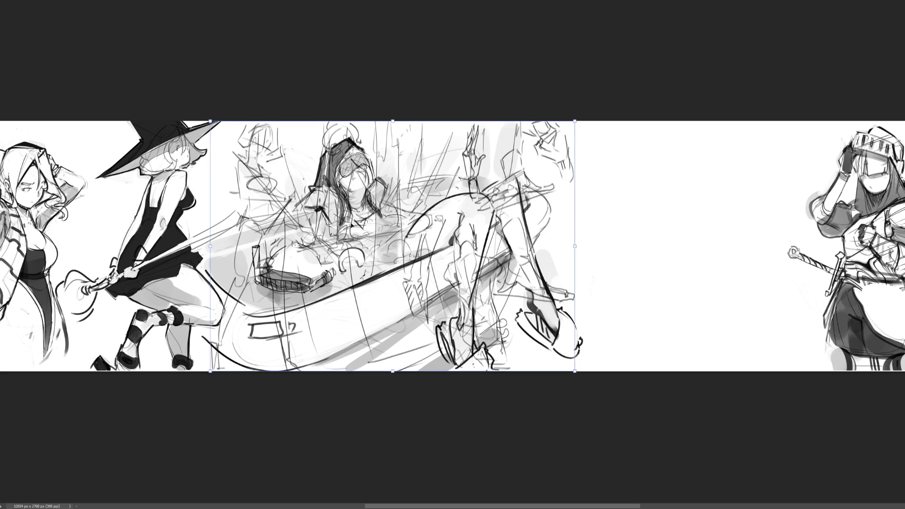
left_click_drag(351, 224, 639, 227)
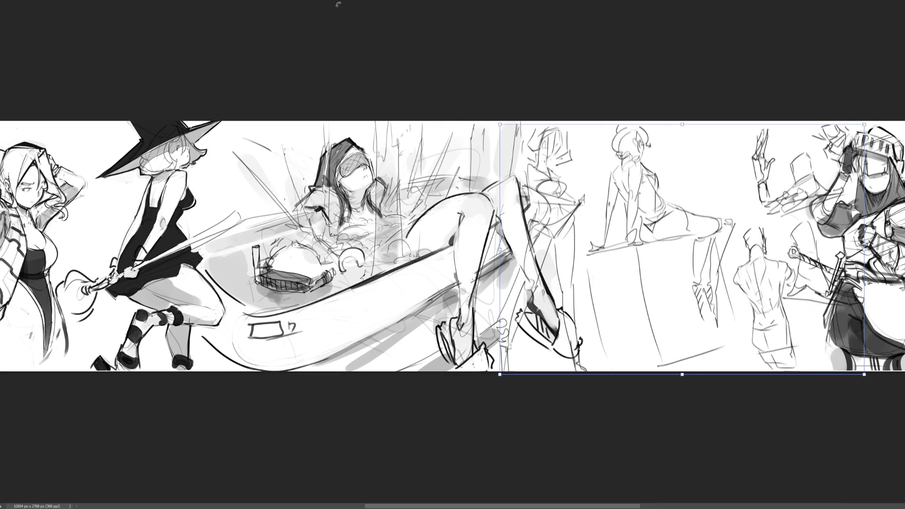
key("Return")
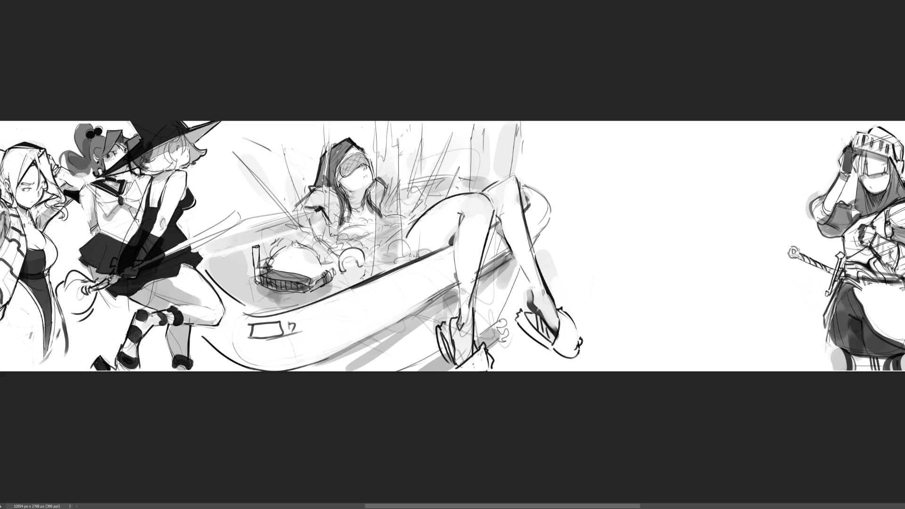
Drag the sailor-uniform girl toward the right, after undoing a trial witch move
left_click_drag(131, 238, 671, 238)
key("ctrl+z")
mouse_move(163, 172)
left_mouse_down()
mouse_move(672, 168)
mouse_move(759, 181)
mouse_move(723, 182)
left_mouse_up()
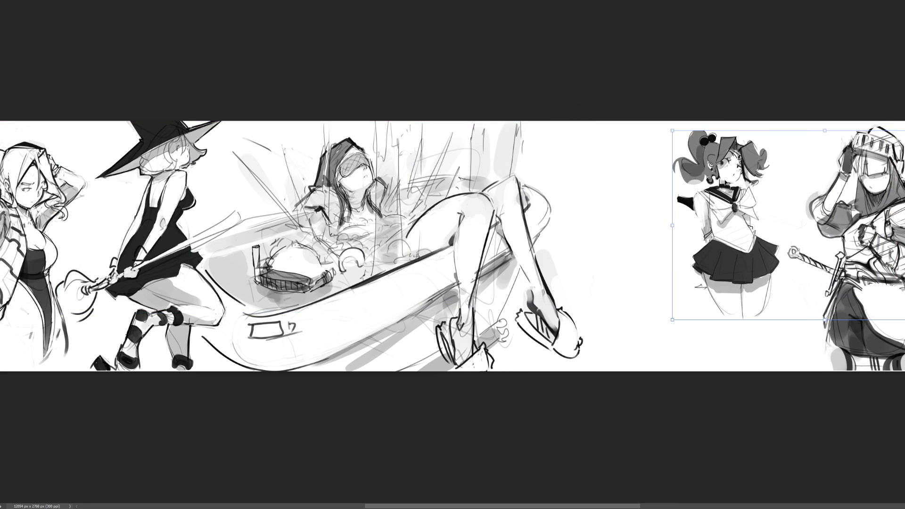
Commit the sailor girl's new position and try leg strokes down to the bottom edge
key("Return")
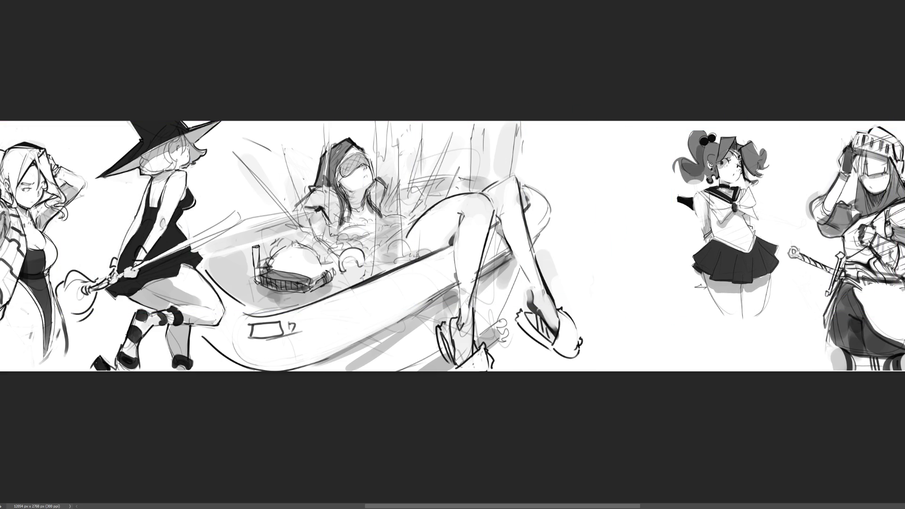
left_click_drag(726, 319, 747, 380)
mouse_move(742, 316)
left_mouse_down()
mouse_move(752, 367)
mouse_move(755, 324)
mouse_move(743, 350)
mouse_move(746, 339)
mouse_move(727, 358)
mouse_move(736, 374)
left_mouse_up()
key("ctrl+z")
key("ctrl+z")
left_click_drag(749, 326, 751, 379)
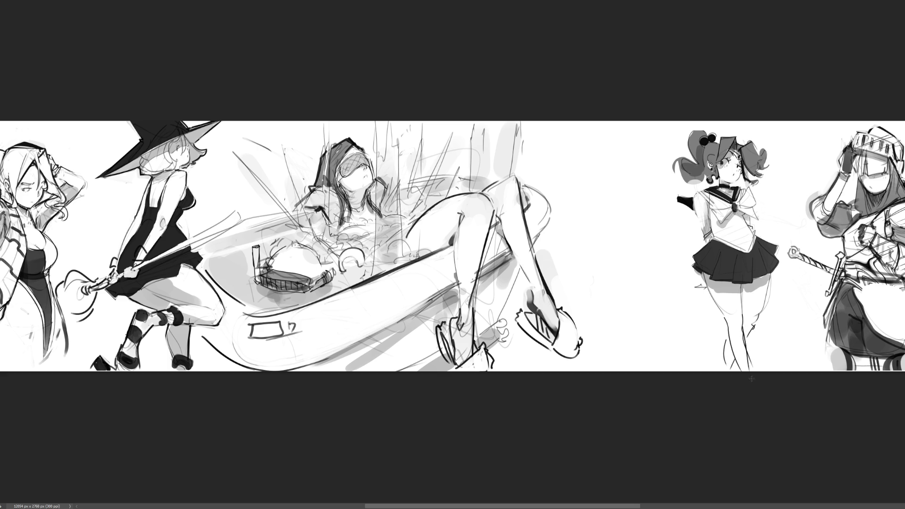
key("ctrl+z")
Draw the girl's left leg to the bottom edge, erase inner-thigh strays, and add a lower-leg stroke
key("ctrl+z")
left_click_drag(724, 321, 748, 376)
left_click_drag(731, 346, 724, 324)
left_click_drag(721, 336, 722, 367)
key("ctrl+z")
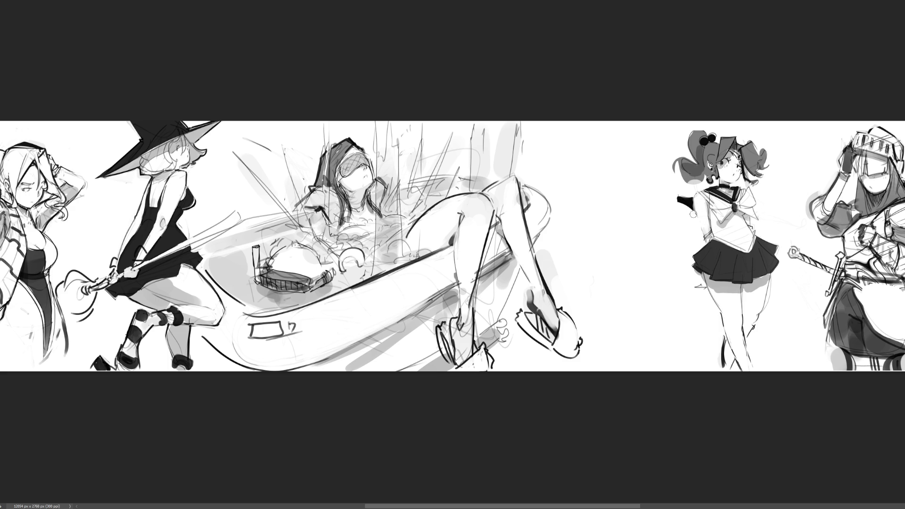
Discard the trial strokes on the schoolgirl's raised arm, then undo past the sailor-girl figure
left_click_drag(693, 214, 692, 231)
left_click_drag(696, 195, 704, 221)
key("ctrl+z")
key("ctrl+z")
key("ctrl+z")
key("ctrl+z")
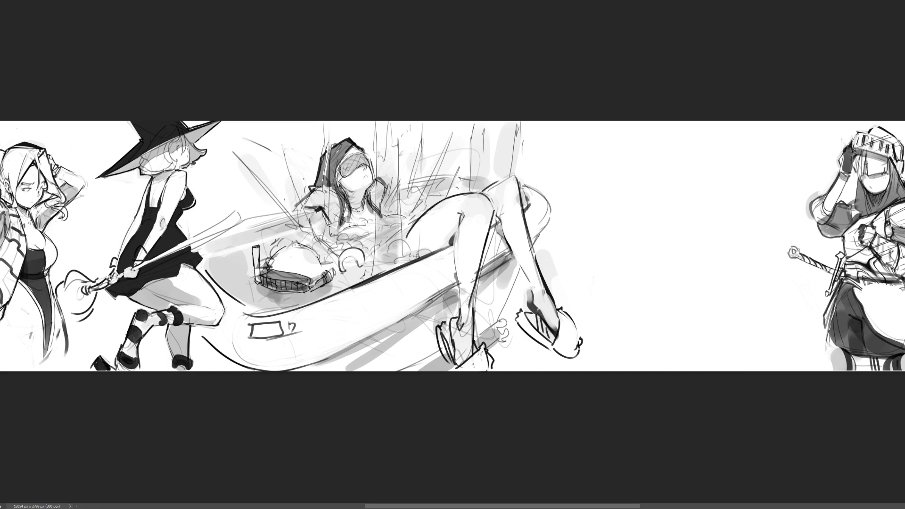
key("ctrl+z")
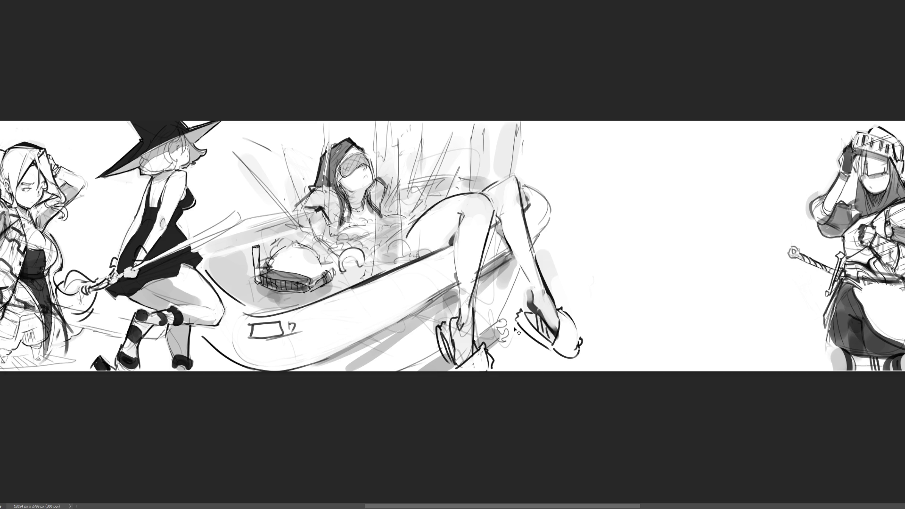
key("ctrl+z")
Step back through history to the small chibi samurai sitting in the gap
key("ctrl+z")
key("ctrl+z")
key("ctrl+z")
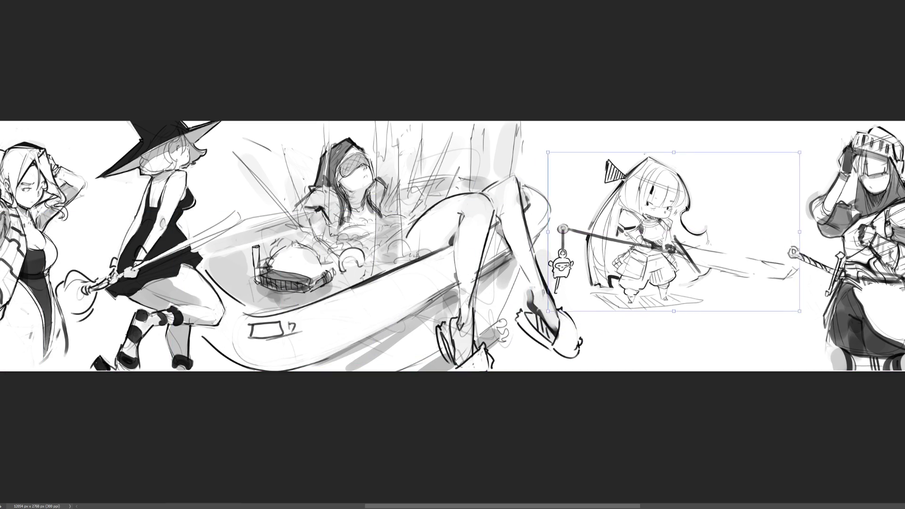
key("ctrl+z")
key("ctrl+z")
key("ctrl+z")
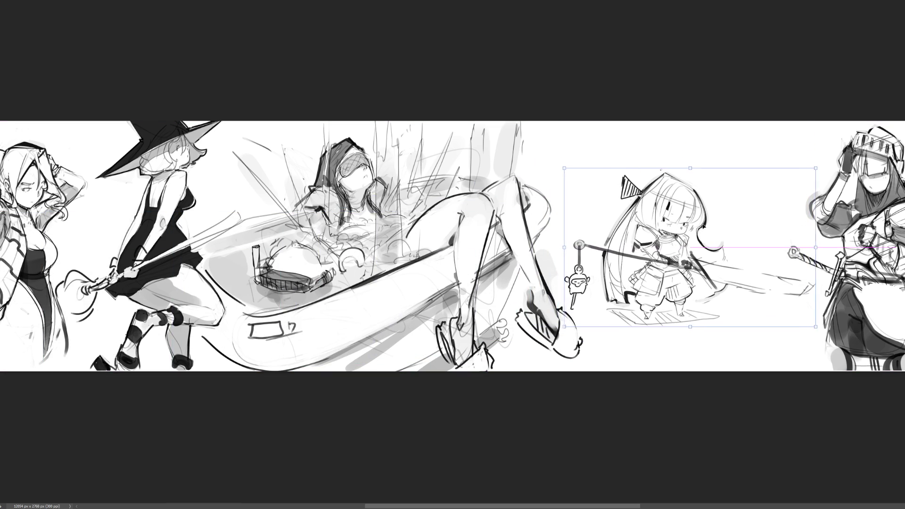
key("ctrl+z")
key("ctrl+z")
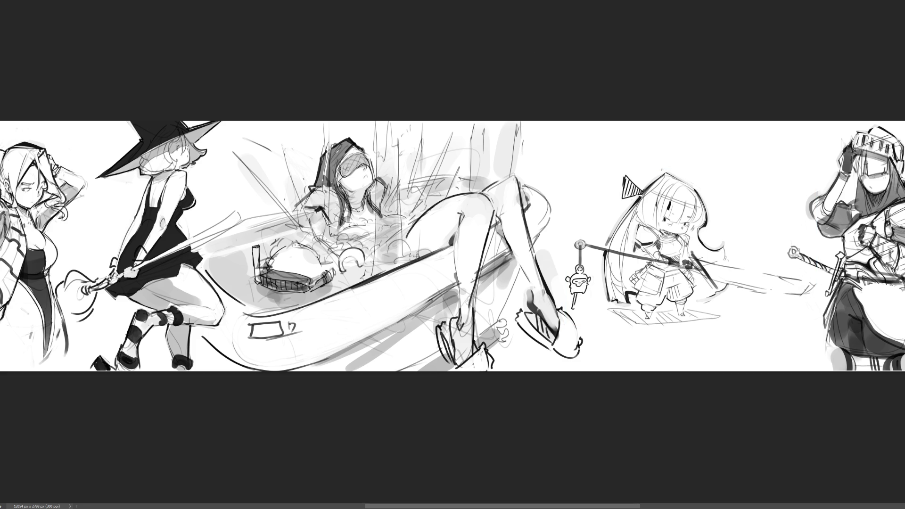
scroll(612, 245, "up", 5)
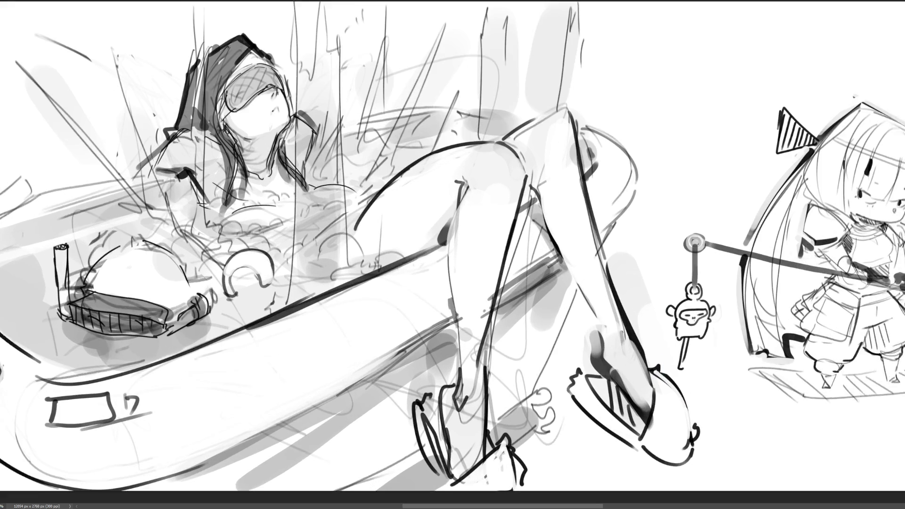
scroll(453, 255, "right", 4)
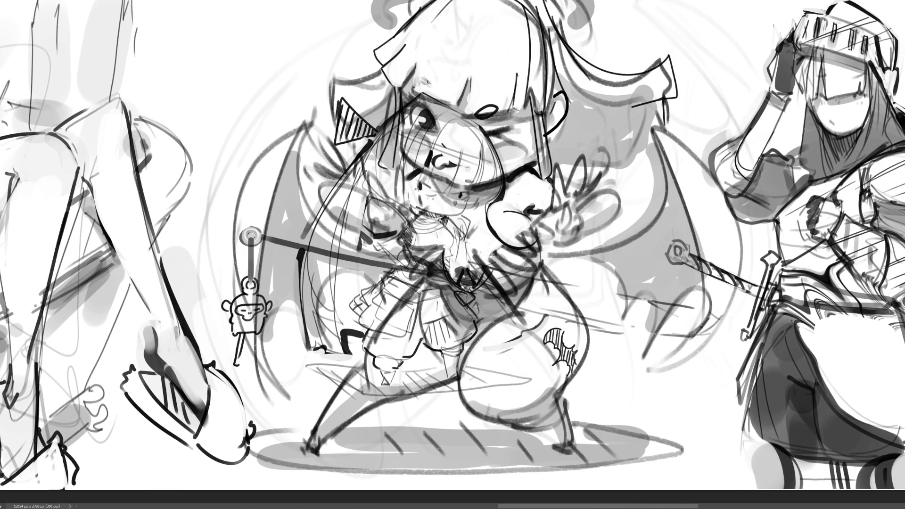
Scale the winged sketch to about a third and place it up beside the knight
key("ctrl+t")
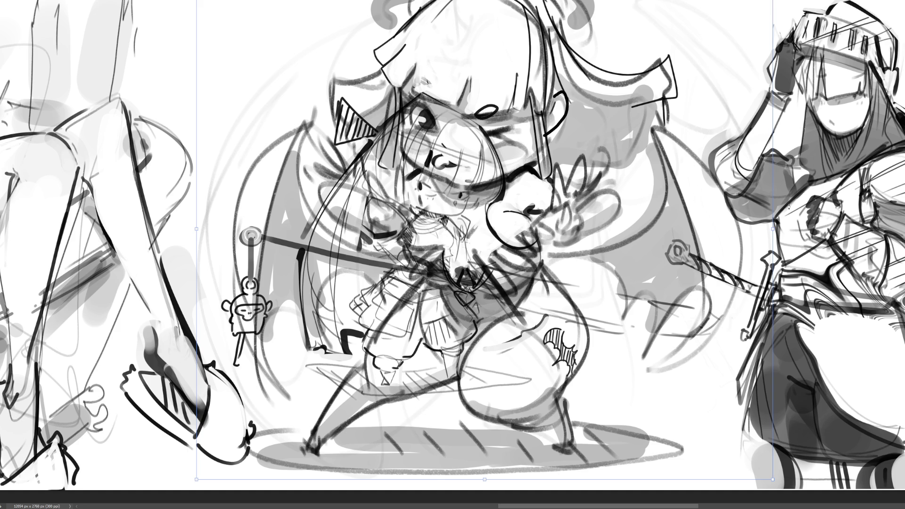
mouse_move(773, 230)
left_mouse_down()
mouse_move(396, 229)
mouse_move(405, 229)
left_mouse_up()
mouse_move(265, 192)
left_mouse_down()
mouse_move(502, 111)
mouse_move(568, 58)
left_mouse_up()
left_click_drag(708, 185, 724, 199)
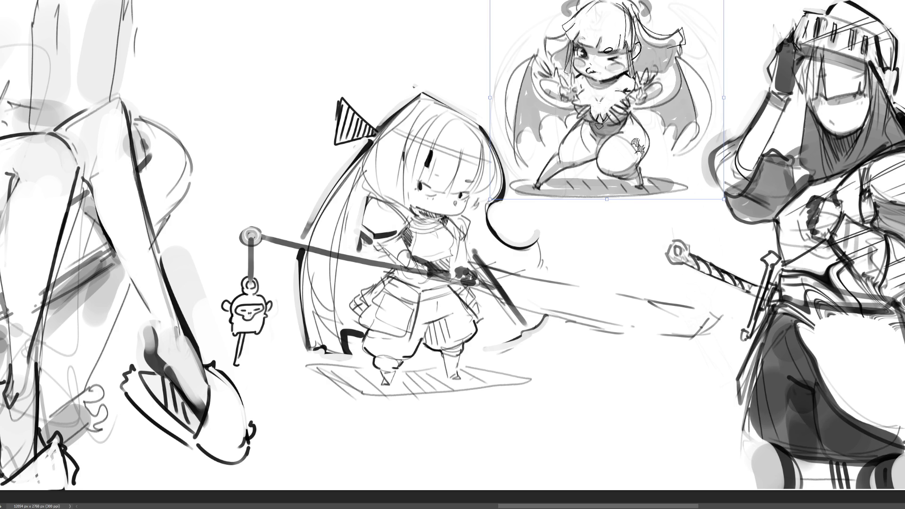
key("Return")
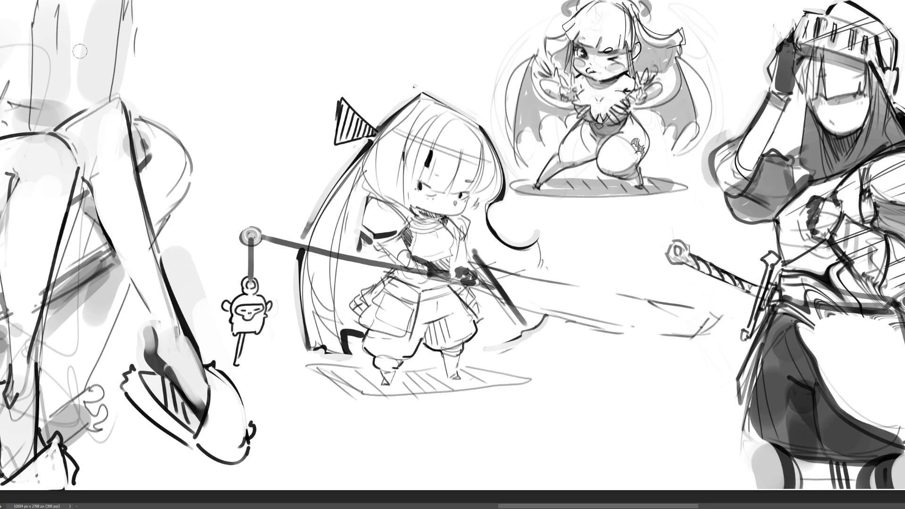
Undo and redo to compare the winged sketch, knight and samurai, leaving the knight unchanged
key("ctrl+z")
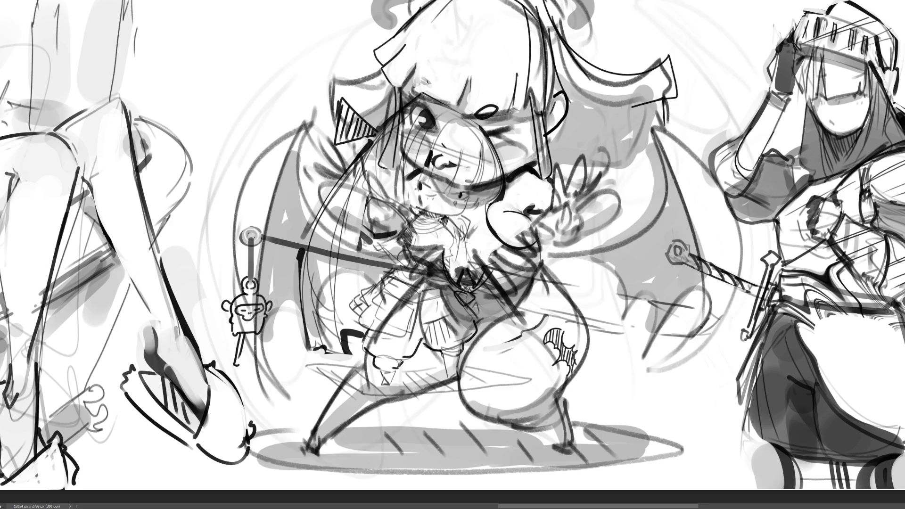
key("ctrl+y")
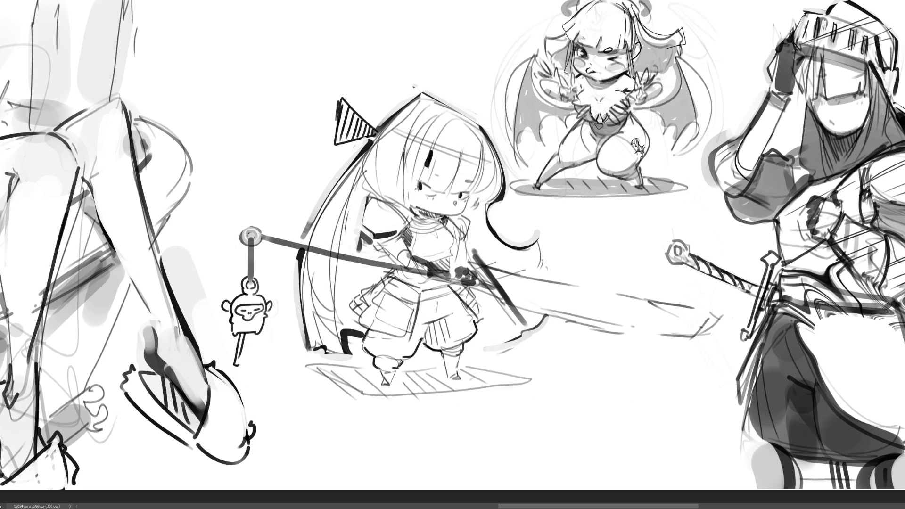
key("ctrl+z")
key("ctrl+y")
key("ctrl+z")
key("ctrl+y")
key("ctrl+t")
key("Return")
Move the chibi samurai lower-right and reshape its lassoed monkey keychain with Free Transform
left_click_drag(441, 287, 462, 306)
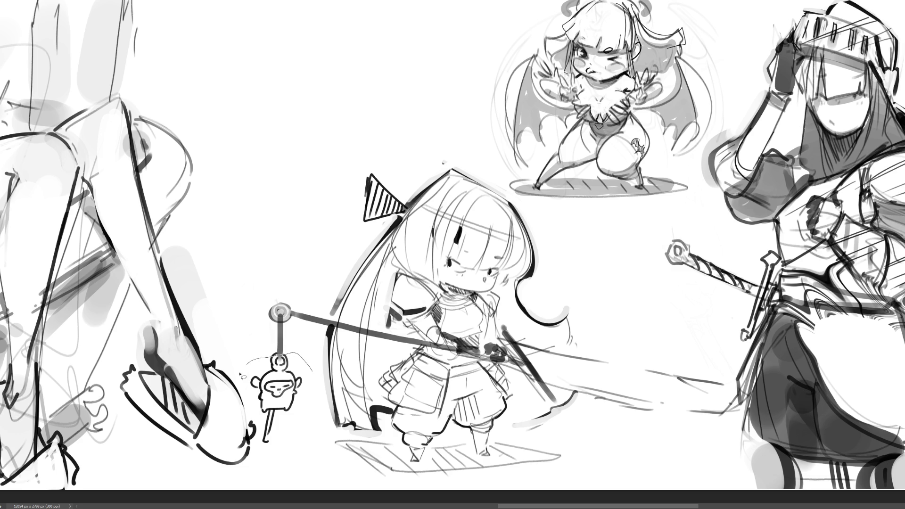
mouse_move(264, 442)
left_mouse_down()
mouse_move(249, 459)
mouse_move(293, 466)
mouse_move(280, 468)
mouse_move(306, 478)
left_mouse_up()
key("ctrl+t")
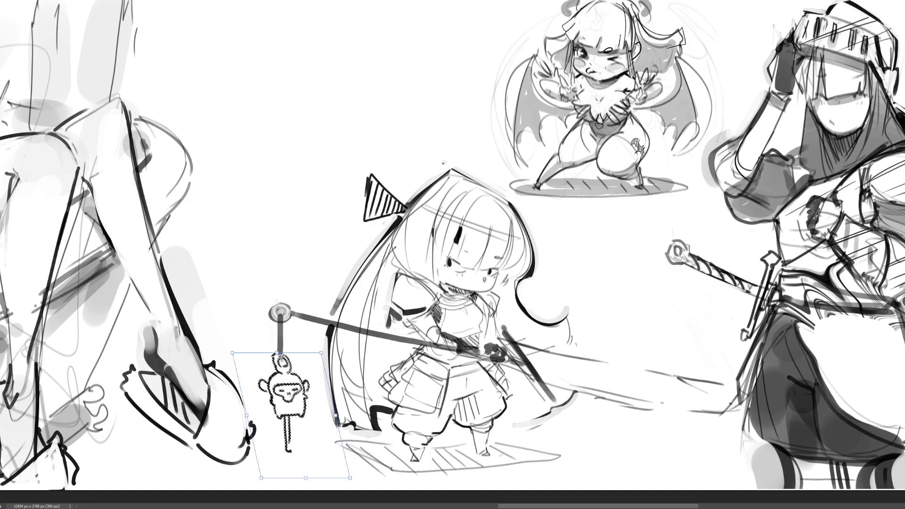
key("Return")
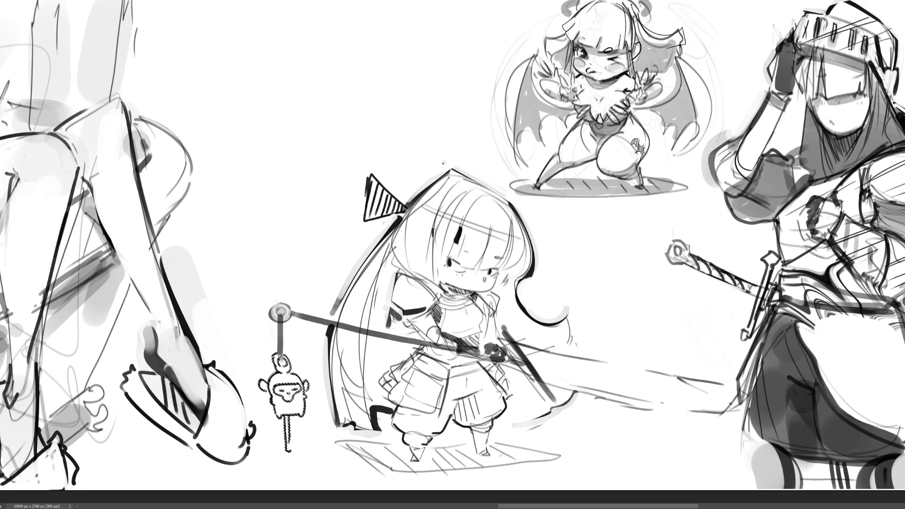
key("ctrl+minus")
key("ctrl+minus")
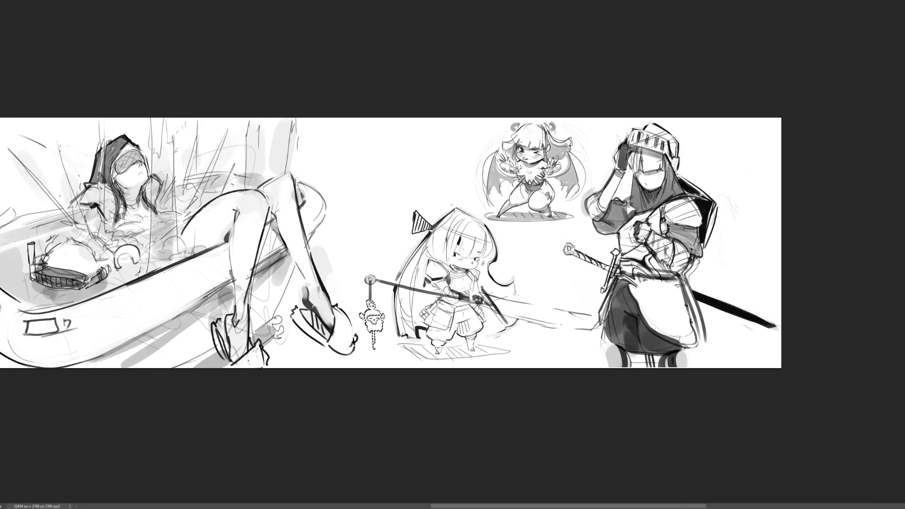
Step through history to restore the sailor girl and knight, clearing the reference image and selection
key("ctrl+z")
key("ctrl+z")
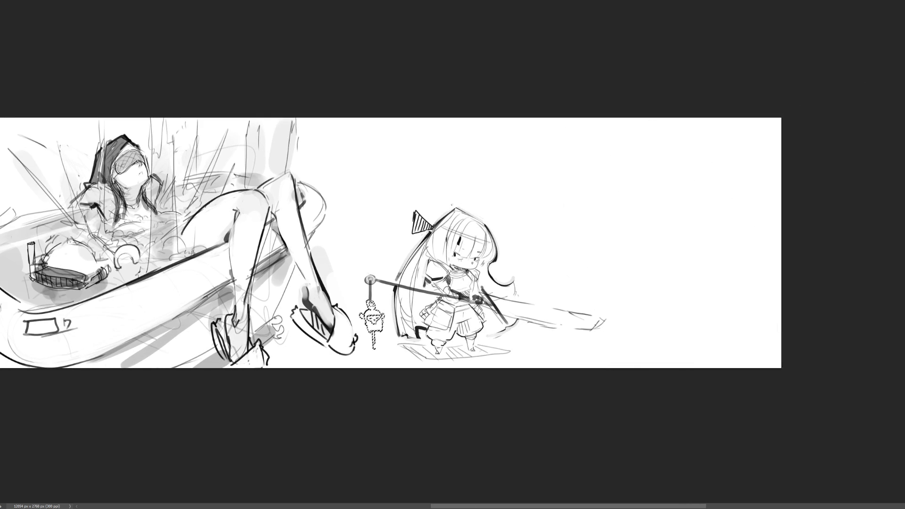
key("ctrl+z")
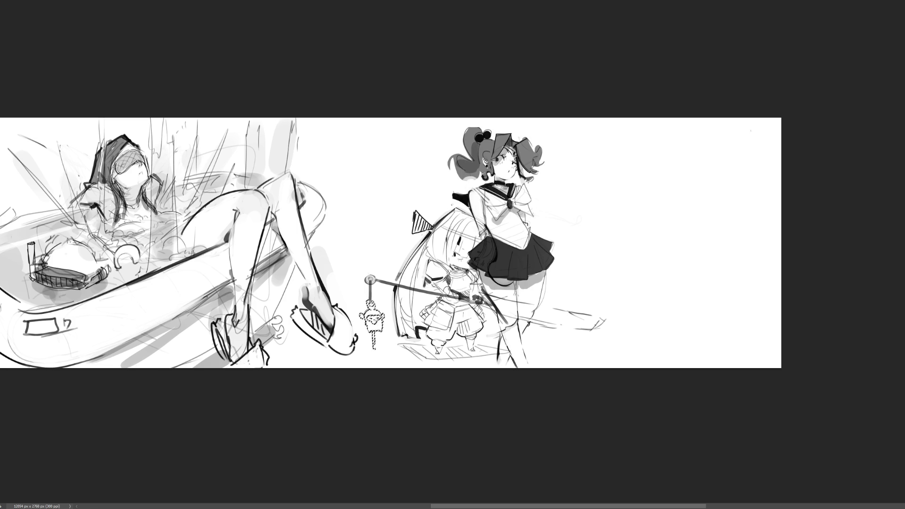
key("ctrl+z")
key("ctrl+z")
key("ctrl+z")
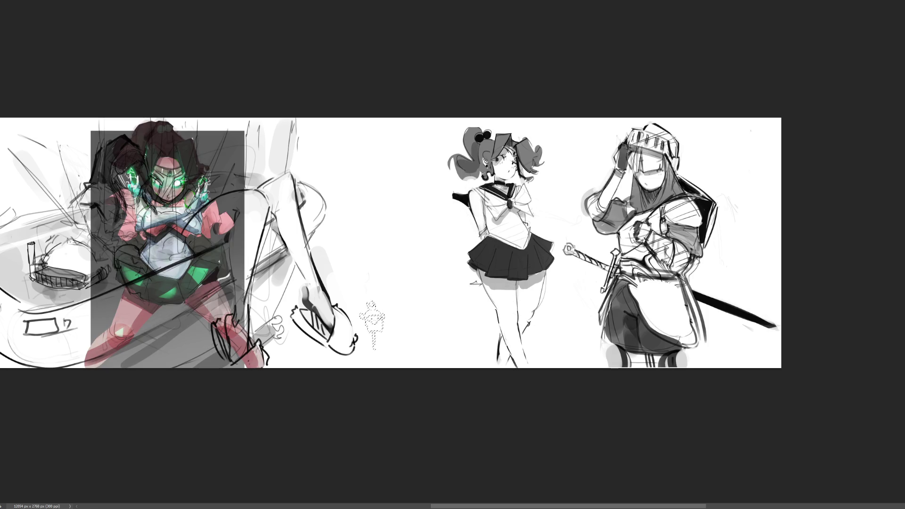
key("ctrl+z")
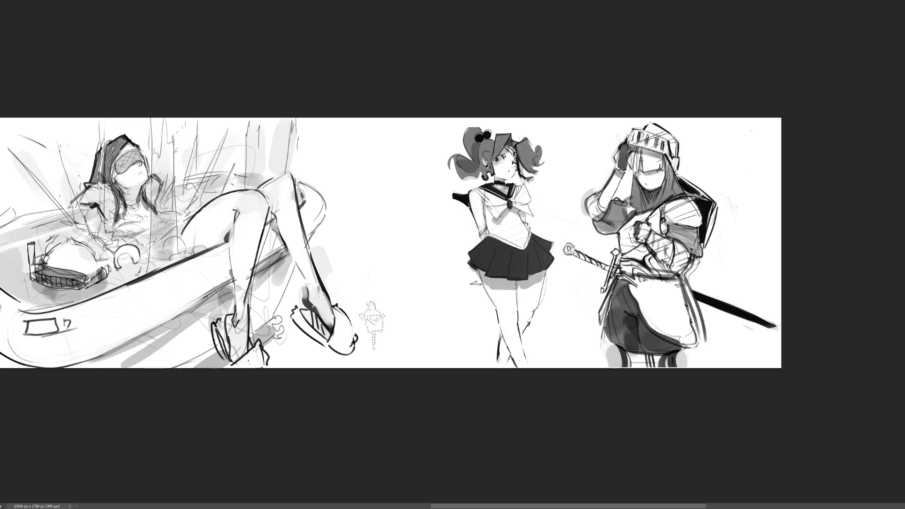
key("ctrl+z")
mouse_move(452, 254)
left_mouse_down()
mouse_move(599, 253)
mouse_move(669, 290)
mouse_move(721, 290)
mouse_move(691, 276)
left_mouse_up()
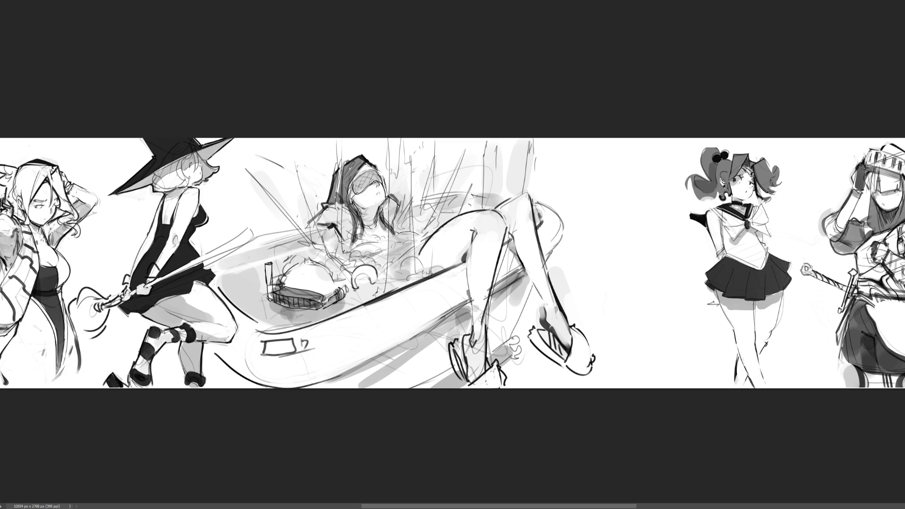
Zoom in on the leg-and-torso study and mark three X points on it
key("ctrl+plus")
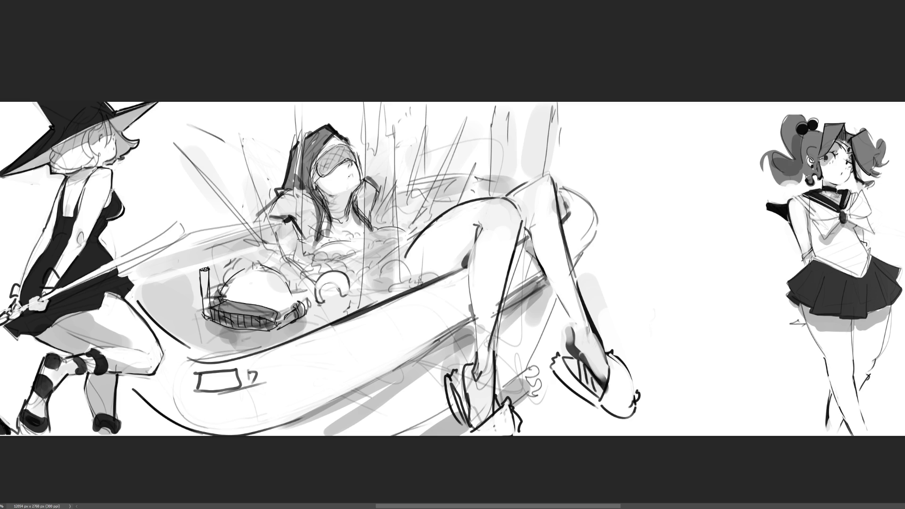
key("ctrl+plus")
scroll(453, 255, "right", 5)
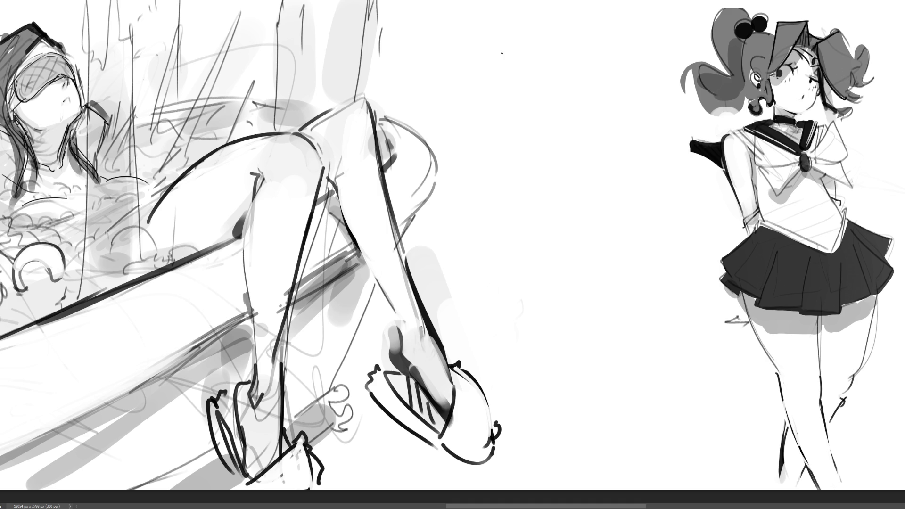
key("ctrl+z")
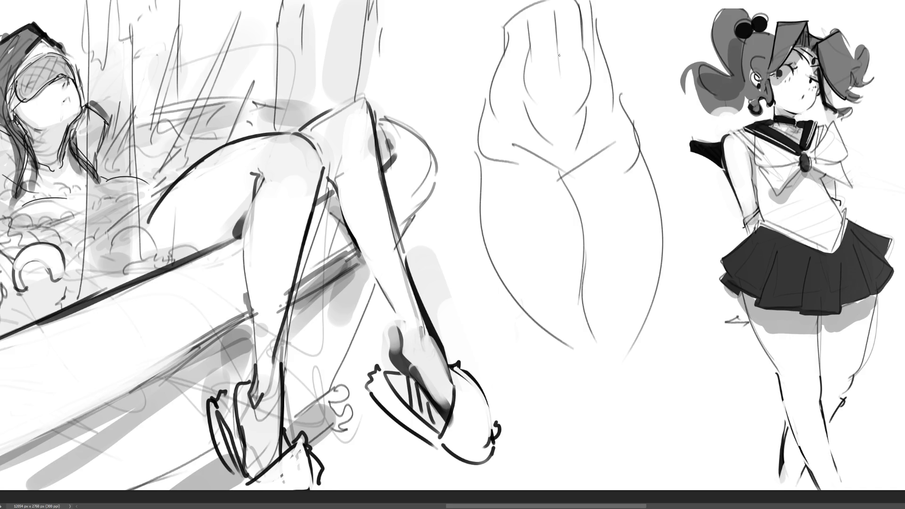
mouse_move(552, 47)
left_mouse_down()
mouse_move(561, 57)
mouse_move(551, 57)
left_mouse_up()
mouse_move(505, 111)
left_mouse_down()
mouse_move(514, 121)
mouse_move(504, 121)
left_mouse_up()
mouse_move(605, 112)
left_mouse_down()
mouse_move(614, 121)
mouse_move(606, 121)
left_mouse_up()
Redraw the study's left and right leg contours and the torso's left edge and centre line
mouse_move(490, 87)
left_mouse_down()
mouse_move(475, 200)
mouse_move(503, 287)
left_mouse_up()
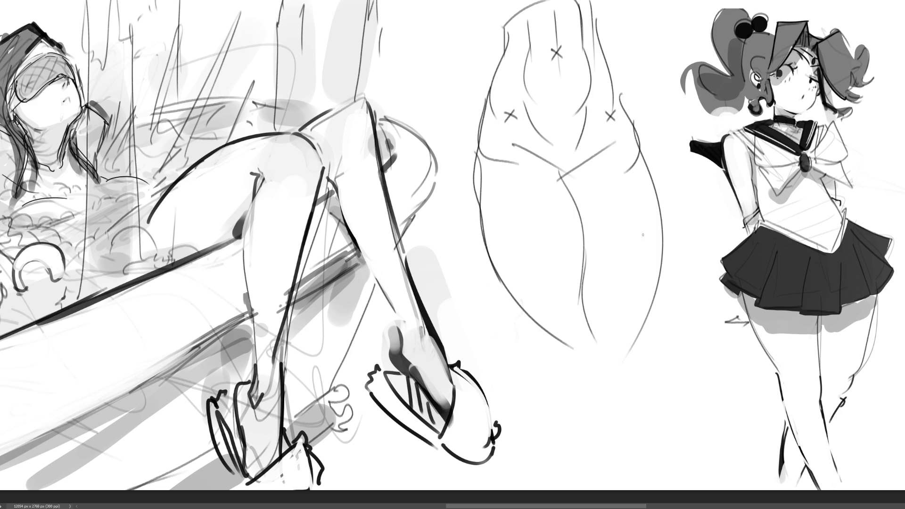
mouse_move(595, 34)
left_mouse_down()
mouse_move(659, 207)
mouse_move(652, 322)
left_mouse_up()
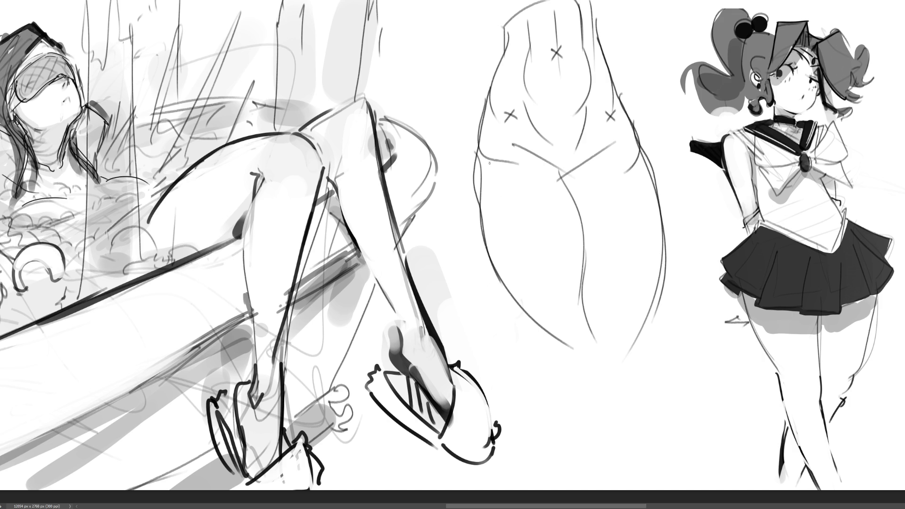
left_click_drag(489, 187, 482, 260)
left_click_drag(493, 212, 483, 258)
mouse_move(496, 152)
left_mouse_down()
mouse_move(486, 226)
mouse_move(506, 112)
mouse_move(523, 160)
mouse_move(558, 195)
mouse_move(590, 293)
left_mouse_up()
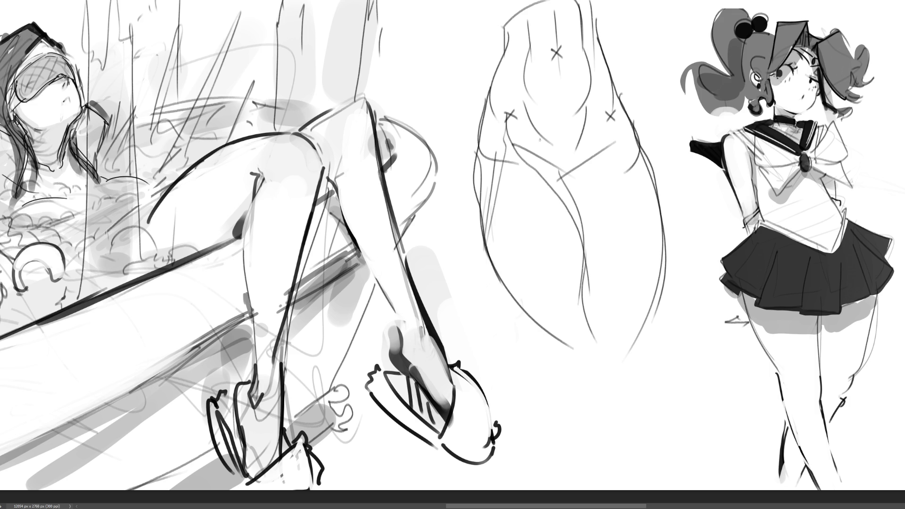
key("ctrl+z")
left_click_drag(508, 113, 588, 291)
left_click_drag(560, 252, 586, 291)
mouse_move(505, 113)
left_mouse_down()
mouse_move(488, 208)
mouse_move(507, 297)
left_mouse_up()
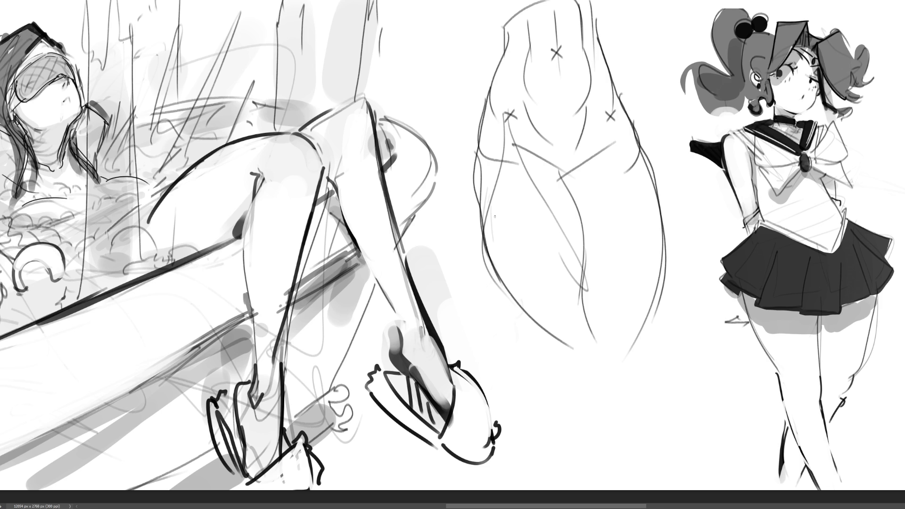
mouse_move(494, 216)
left_mouse_down()
mouse_move(523, 304)
mouse_move(558, 285)
mouse_move(580, 299)
mouse_move(579, 332)
left_mouse_up()
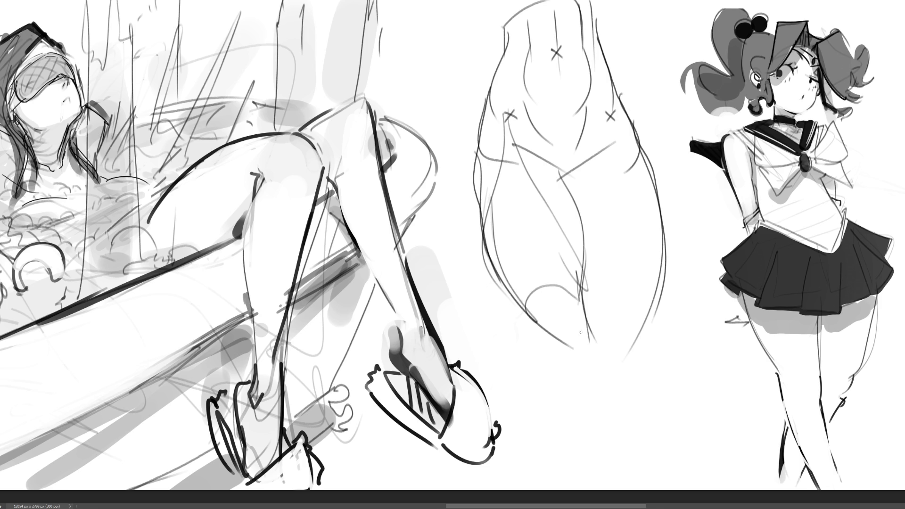
mouse_move(514, 296)
left_mouse_down()
mouse_move(550, 347)
mouse_move(586, 342)
left_mouse_up()
Sketch the torso's bottom curves and its right-side outline, redoing the bottom-centre arcs
mouse_move(580, 307)
left_mouse_down()
mouse_move(589, 356)
mouse_move(590, 344)
mouse_move(559, 370)
mouse_move(576, 385)
left_mouse_up()
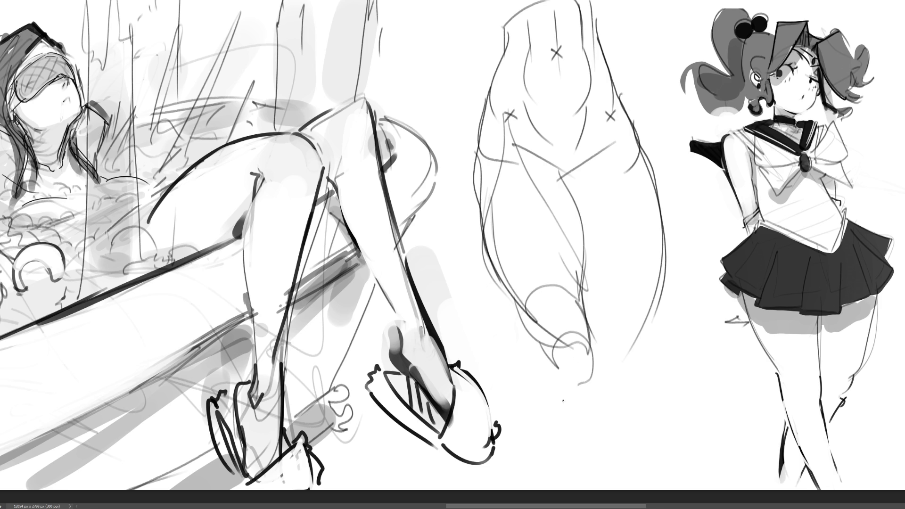
mouse_move(501, 290)
left_mouse_down()
mouse_move(580, 405)
mouse_move(621, 360)
mouse_move(608, 392)
left_mouse_up()
left_click_drag(658, 307, 629, 358)
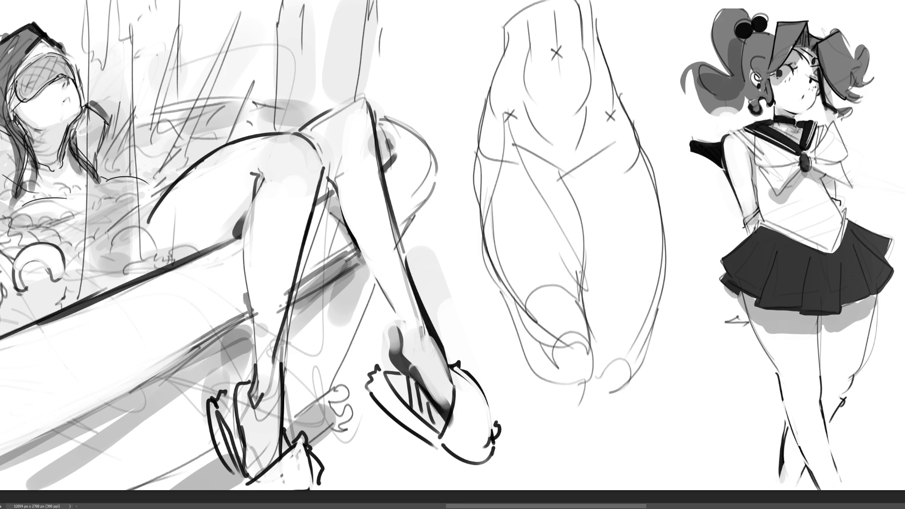
left_click_drag(573, 282, 590, 306)
left_click_drag(610, 124, 583, 251)
mouse_move(621, 121)
left_mouse_down()
mouse_move(642, 181)
mouse_move(655, 285)
mouse_move(643, 343)
left_mouse_up()
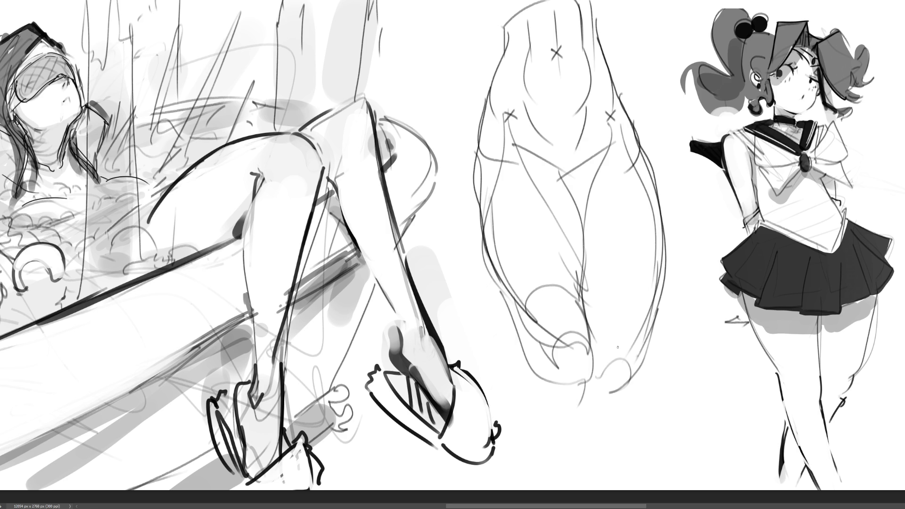
mouse_move(582, 271)
left_mouse_down()
mouse_move(588, 375)
mouse_move(641, 344)
left_mouse_up()
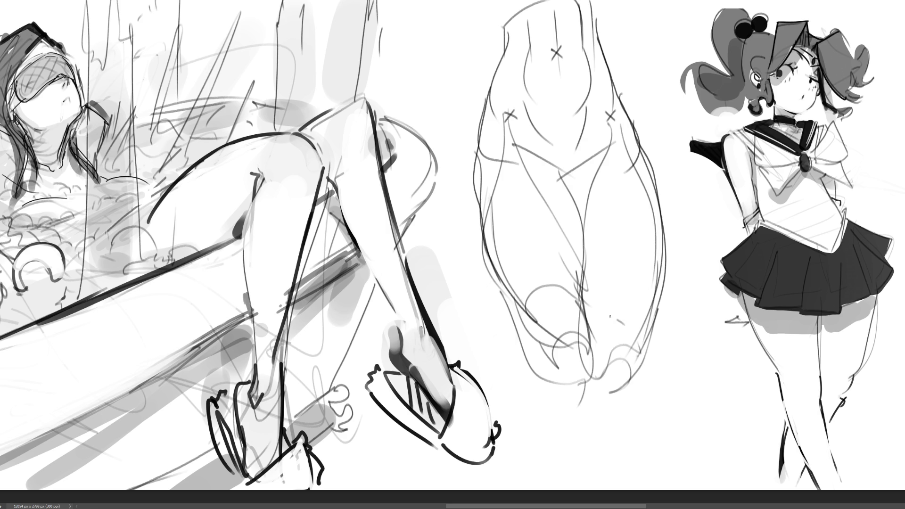
mouse_move(592, 325)
left_mouse_down()
mouse_move(646, 332)
mouse_move(643, 355)
left_mouse_up()
key("ctrl+z")
key("ctrl+z")
mouse_move(582, 288)
left_mouse_down()
mouse_move(588, 374)
mouse_move(627, 343)
mouse_move(607, 309)
left_mouse_up()
mouse_move(608, 339)
left_mouse_down()
mouse_move(640, 360)
mouse_move(630, 422)
left_mouse_up()
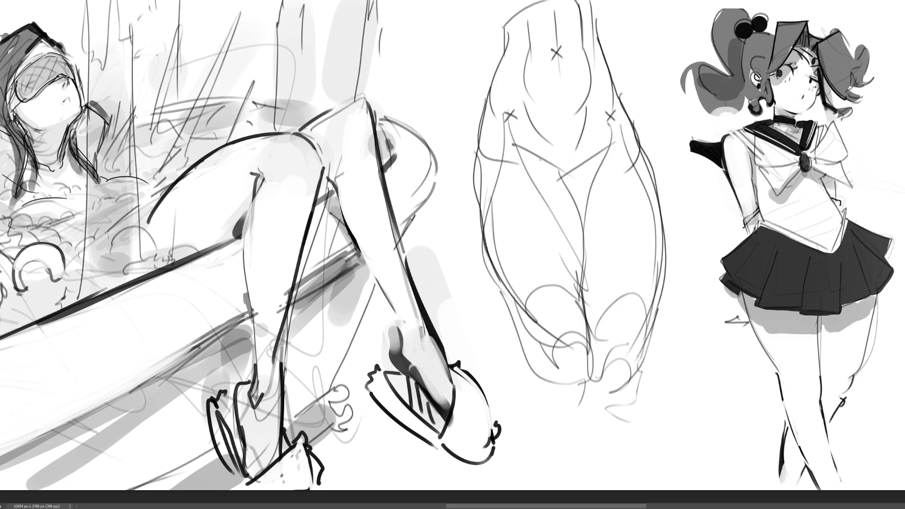
Add crossing construction lines and two leg lines, then erase the study to faint lines
left_click_drag(527, 154, 593, 190)
left_click_drag(611, 129, 500, 241)
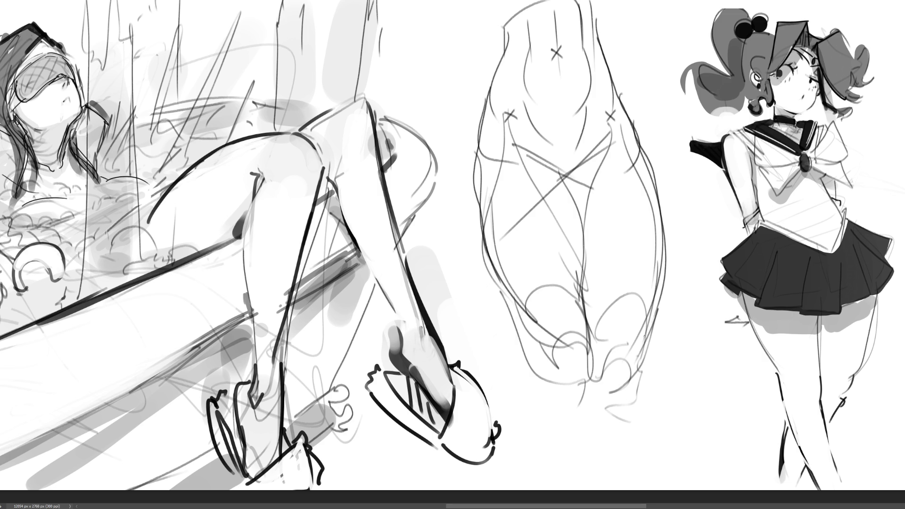
mouse_move(644, 336)
left_mouse_down()
mouse_move(646, 433)
mouse_move(672, 400)
mouse_move(643, 450)
left_mouse_up()
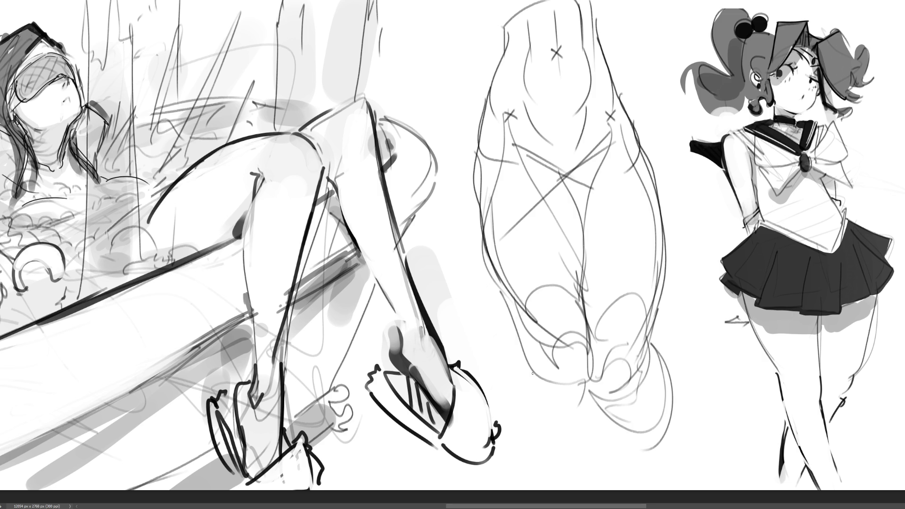
left_click_drag(524, 328, 549, 479)
left_click_drag(552, 403, 580, 490)
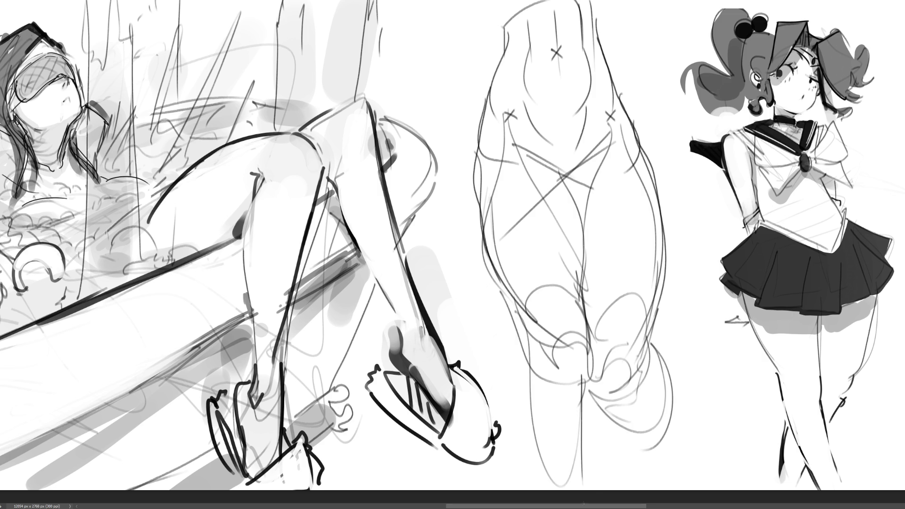
left_click_drag(583, 374, 578, 490)
key("ctrl+z")
key("ctrl+z")
key("ctrl+z")
left_click_drag(534, 332, 551, 457)
left_click_drag(529, 323, 524, 486)
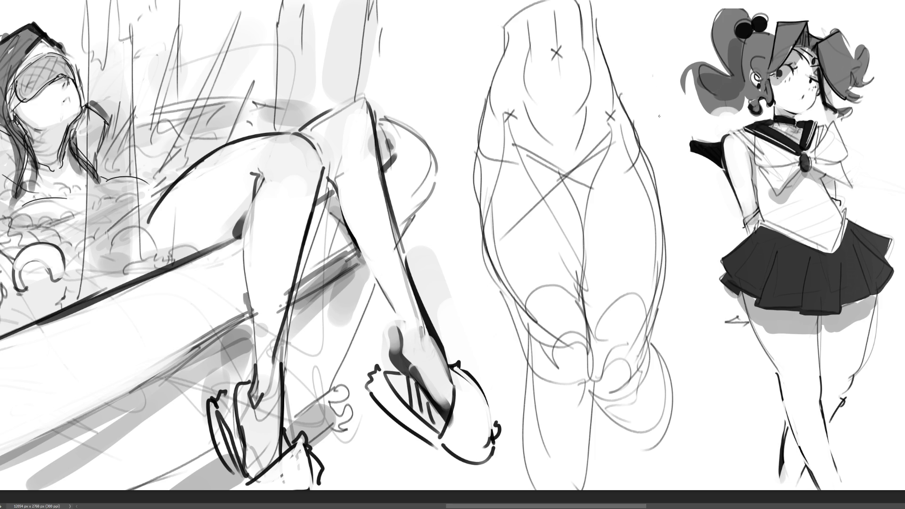
mouse_move(613, 47)
left_mouse_down()
mouse_move(505, 325)
mouse_move(636, 395)
mouse_move(537, 83)
mouse_move(522, 71)
mouse_move(547, 84)
mouse_move(542, 76)
mouse_move(576, 80)
left_mouse_up()
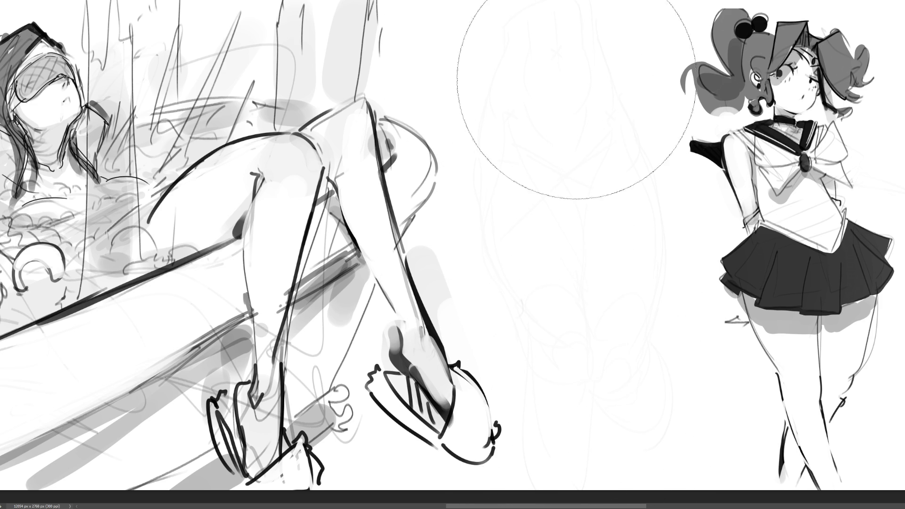
With a smaller brush, draw the new face's two eyes, right eyebrow and nose
key("b")
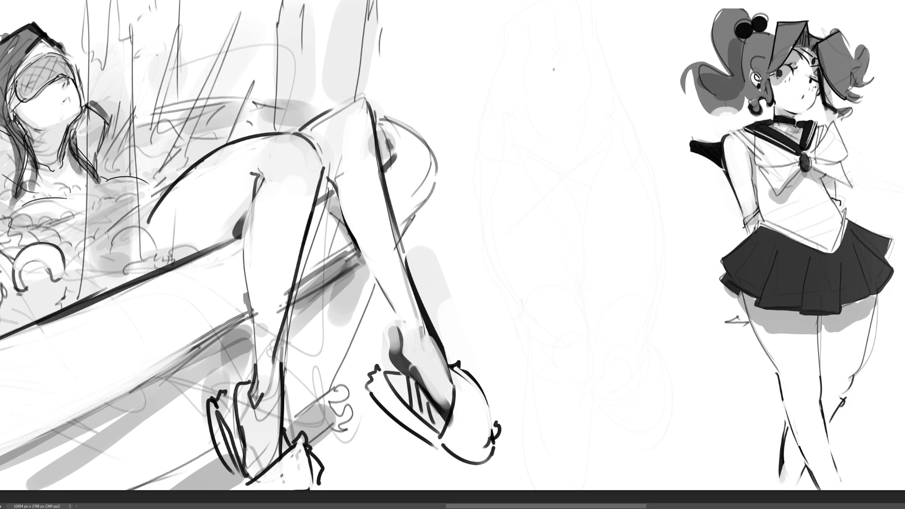
mouse_move(528, 86)
left_mouse_down()
mouse_move(549, 92)
mouse_move(517, 85)
mouse_move(529, 95)
mouse_move(546, 69)
left_mouse_up()
mouse_move(607, 87)
left_mouse_down()
mouse_move(595, 95)
mouse_move(617, 84)
mouse_move(593, 97)
left_mouse_up()
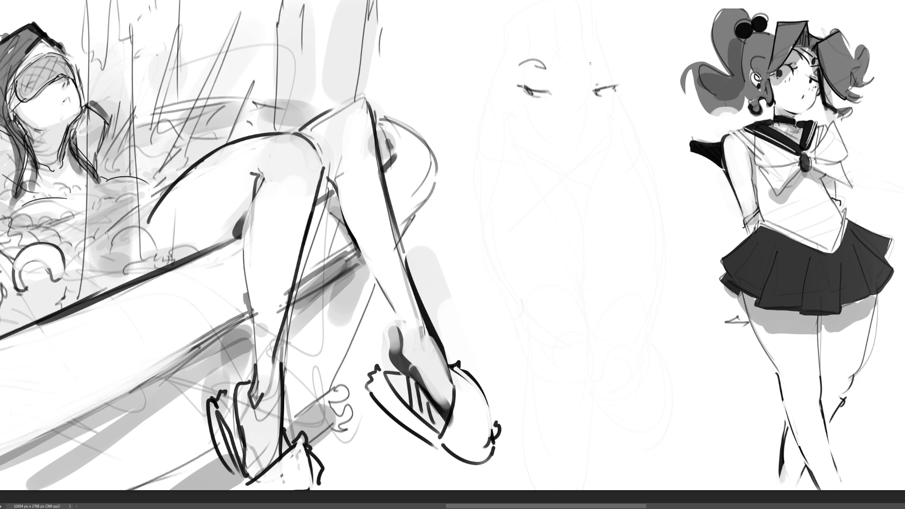
left_click_drag(590, 63, 610, 61)
left_click_drag(566, 112, 566, 120)
mouse_move(564, 128)
left_mouse_down()
mouse_move(576, 137)
mouse_move(561, 154)
mouse_move(570, 149)
mouse_move(581, 165)
left_mouse_up()
Draw and strengthen both jawlines, and add the right cheek line and both ears
left_click_drag(517, 98, 549, 147)
left_click_drag(628, 97, 614, 135)
left_click_drag(515, 99, 559, 173)
mouse_move(634, 94)
left_mouse_down()
mouse_move(612, 168)
mouse_move(593, 179)
left_mouse_up()
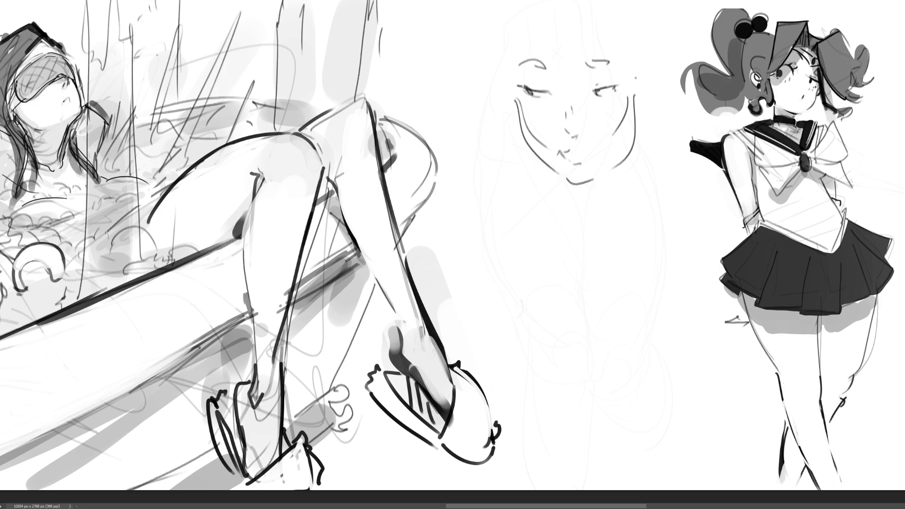
mouse_move(640, 54)
left_mouse_down()
mouse_move(634, 97)
mouse_move(649, 107)
left_mouse_up()
left_click_drag(495, 82, 512, 111)
Draw the hairline, bangs and outer hair strands, and darken the cheek and jaw lines
left_click_drag(523, 19, 510, 78)
left_click_drag(600, 24, 617, 59)
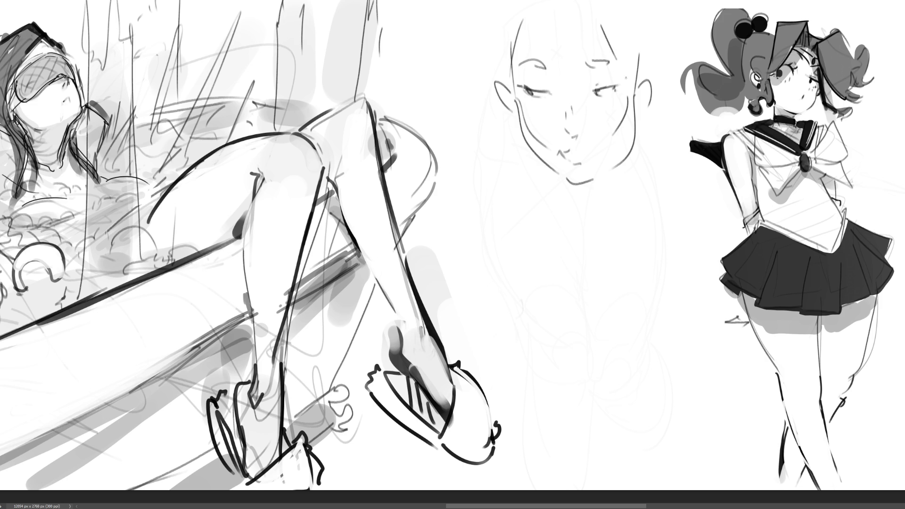
mouse_move(529, 15)
left_mouse_down()
mouse_move(585, 14)
mouse_move(642, 55)
left_mouse_up()
left_click_drag(630, 17, 639, 76)
left_click_drag(645, 39, 647, 84)
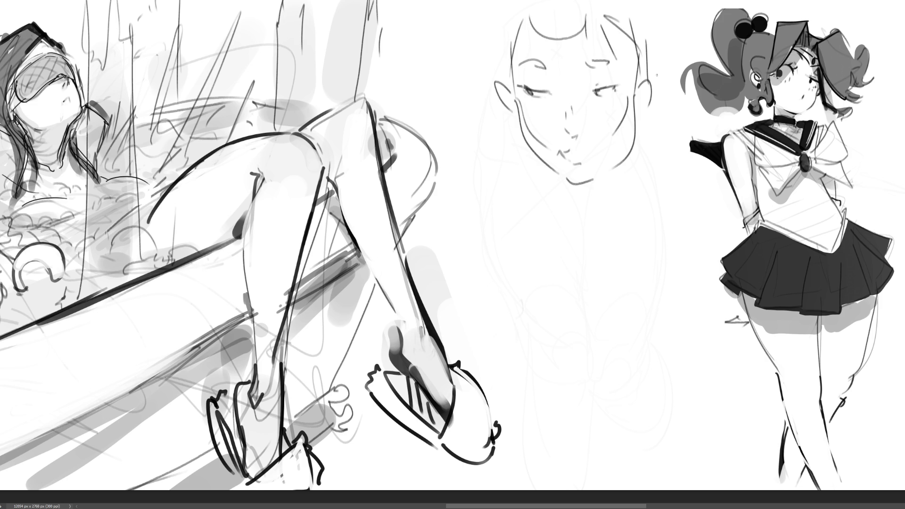
left_click_drag(659, 23, 663, 98)
left_click_drag(482, 21, 491, 75)
left_click_drag(662, 83, 664, 121)
mouse_move(651, 14)
left_mouse_down()
mouse_move(672, 21)
mouse_move(667, 44)
left_mouse_up()
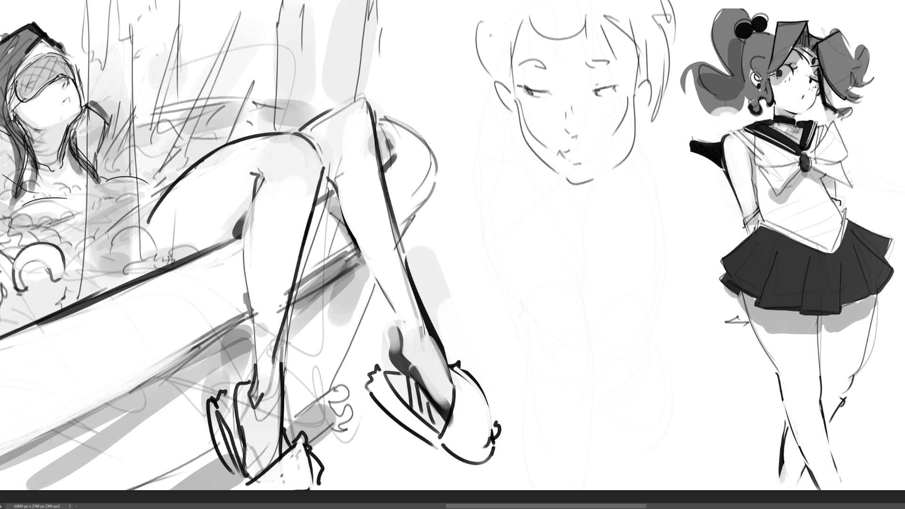
left_click_drag(474, 9, 460, 67)
left_click_drag(515, 112, 521, 143)
left_click_drag(642, 129, 638, 147)
Sketch shoulder, chest and lower-body lines for the figure below the face
mouse_move(514, 196)
left_mouse_down()
mouse_move(495, 236)
mouse_move(560, 190)
mouse_move(589, 244)
left_mouse_up()
mouse_move(511, 216)
left_mouse_down()
mouse_move(504, 229)
mouse_move(514, 224)
left_mouse_up()
mouse_move(522, 222)
left_mouse_down()
mouse_move(530, 224)
mouse_move(507, 245)
left_mouse_up()
mouse_move(514, 235)
left_mouse_down()
mouse_move(533, 225)
mouse_move(542, 249)
left_mouse_up()
mouse_move(512, 245)
left_mouse_down()
mouse_move(586, 246)
mouse_move(601, 259)
left_mouse_up()
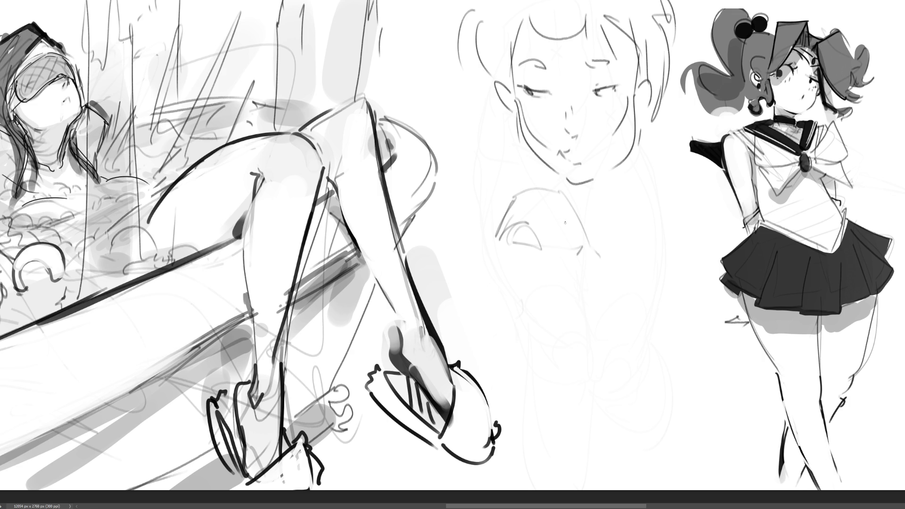
left_click_drag(534, 203, 568, 225)
mouse_move(529, 203)
left_mouse_down()
mouse_move(578, 225)
mouse_move(573, 245)
mouse_move(540, 254)
mouse_move(591, 291)
left_mouse_up()
mouse_move(529, 253)
left_mouse_down()
mouse_move(603, 260)
mouse_move(595, 283)
mouse_move(607, 289)
mouse_move(588, 303)
mouse_move(556, 297)
left_mouse_up()
mouse_move(491, 259)
left_mouse_down()
mouse_move(524, 287)
mouse_move(546, 329)
mouse_move(613, 325)
left_mouse_up()
Add chin, neck and shoulder curves plus a V-shaped jaw, then erase the face to faint grey
mouse_move(609, 330)
left_mouse_down()
mouse_move(616, 313)
mouse_move(612, 325)
left_mouse_up()
left_click_drag(600, 309, 568, 329)
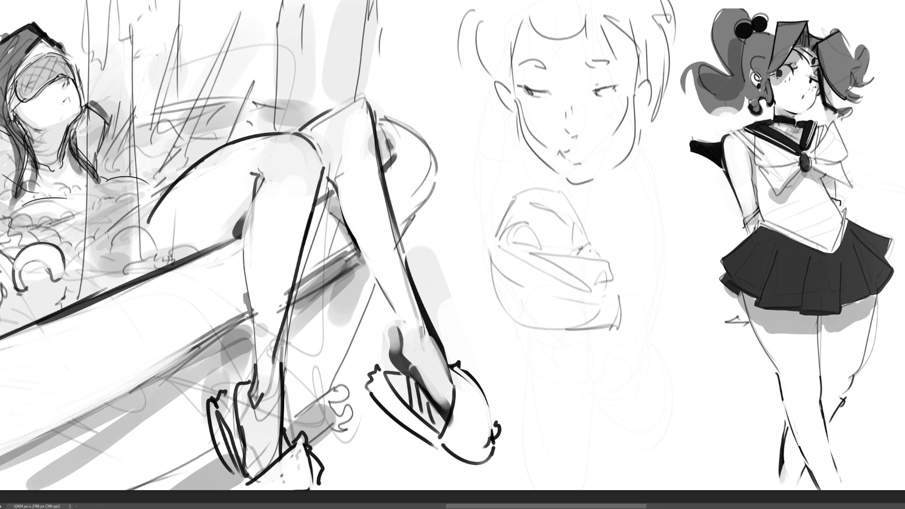
left_click_drag(590, 245, 589, 265)
mouse_move(572, 223)
left_mouse_down()
mouse_move(581, 229)
mouse_move(571, 214)
left_mouse_up()
mouse_move(518, 193)
left_mouse_down()
mouse_move(539, 201)
mouse_move(469, 238)
left_mouse_up()
left_click_drag(469, 238, 464, 217)
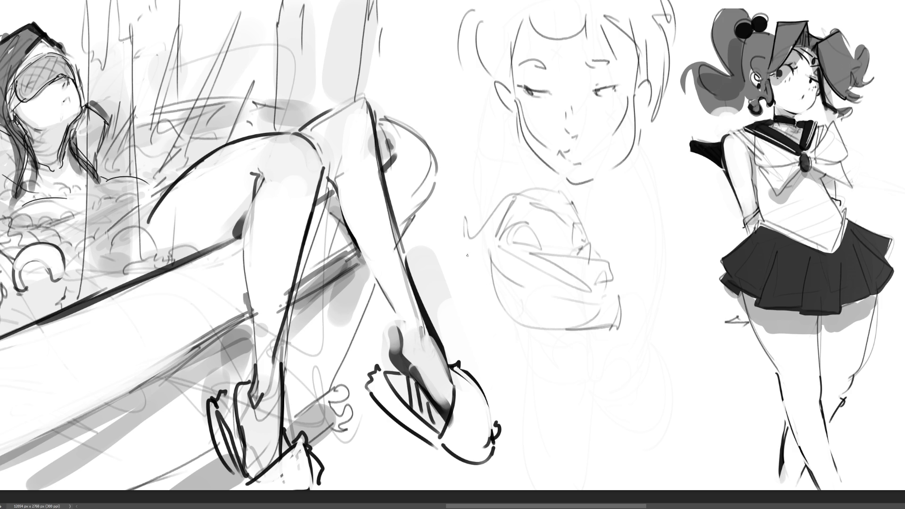
mouse_move(572, 323)
left_mouse_down()
mouse_move(602, 326)
mouse_move(556, 335)
left_mouse_up()
left_click_drag(491, 324, 588, 408)
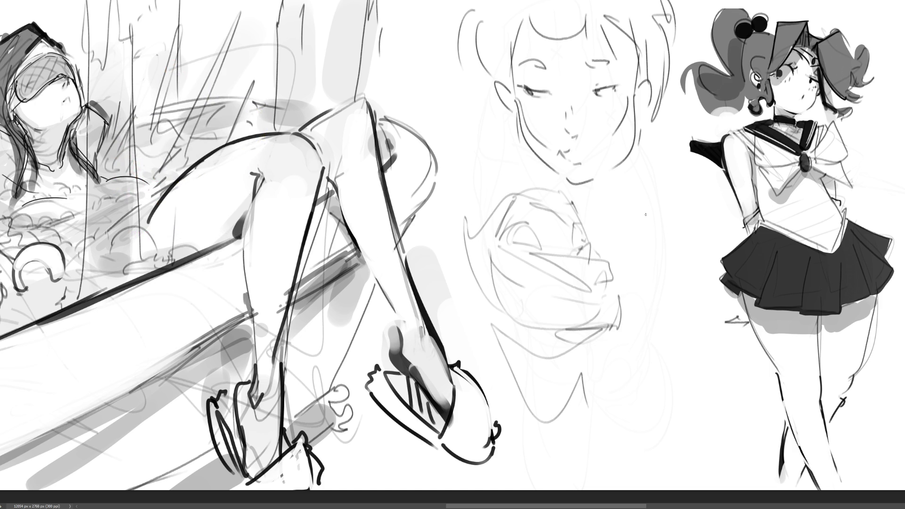
mouse_move(644, 214)
left_mouse_down()
mouse_move(589, 189)
mouse_move(505, 262)
mouse_move(535, 71)
mouse_move(545, 325)
left_mouse_up()
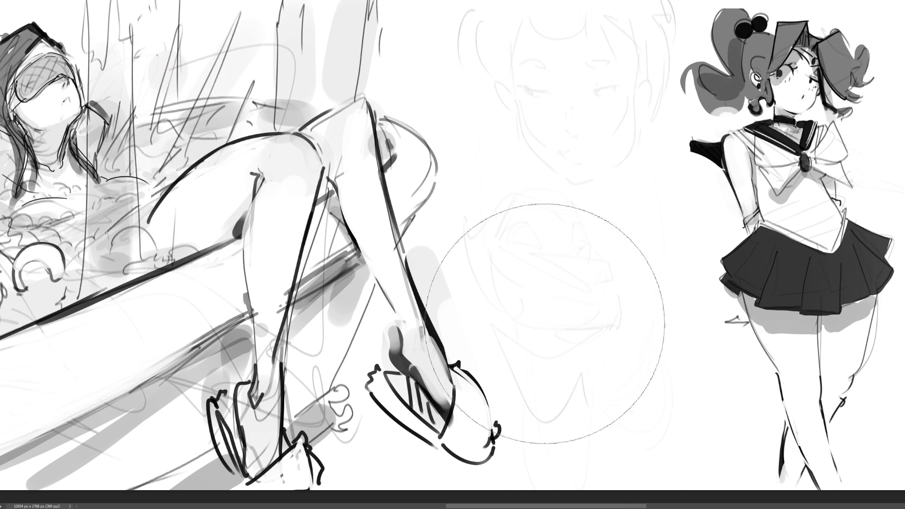
Shrink the brush and draw a dark line over the faint face's left eye
key("p")
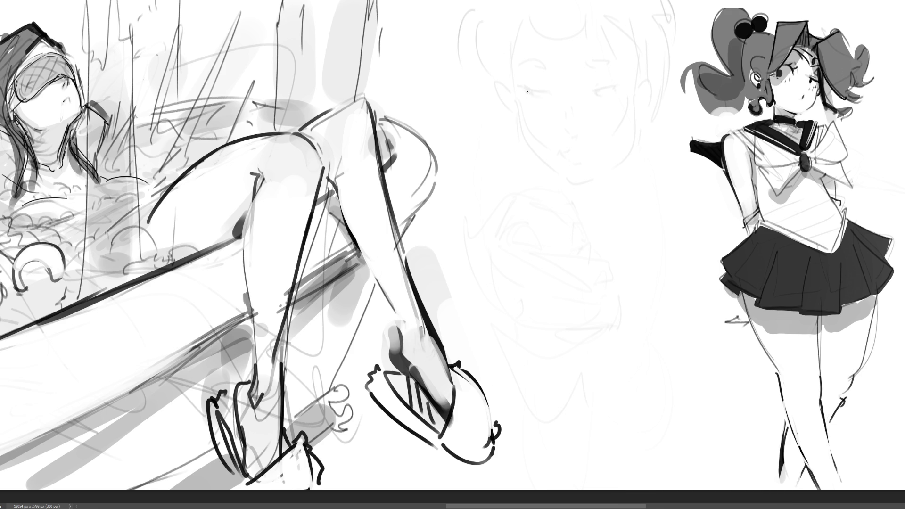
left_click_drag(527, 92, 550, 94)
Ink the left eyebrow, right upper eyelid, lips and left jaw on the centre face
left_click_drag(521, 58, 620, 63)
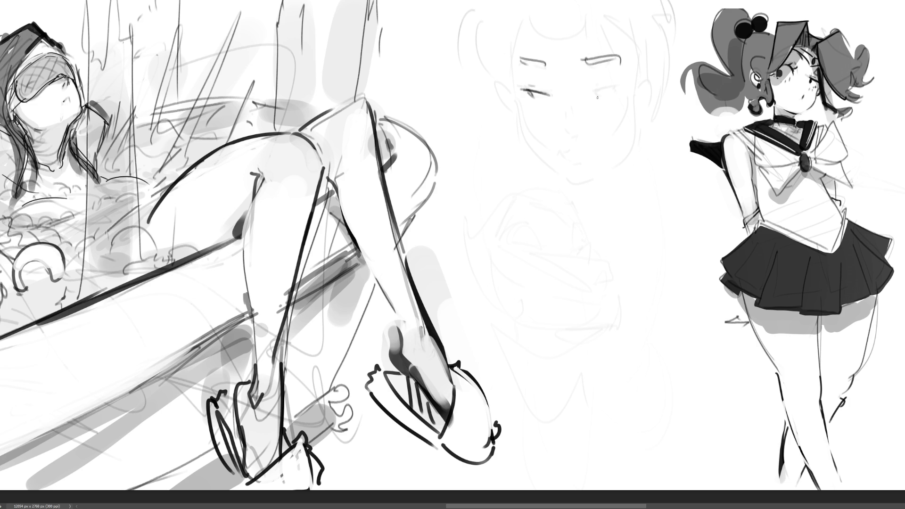
left_click_drag(590, 94, 625, 84)
mouse_move(564, 152)
left_mouse_down()
mouse_move(578, 154)
mouse_move(576, 162)
mouse_move(595, 146)
left_mouse_up()
mouse_move(515, 97)
left_mouse_down()
mouse_move(549, 166)
mouse_move(572, 184)
mouse_move(598, 184)
mouse_move(629, 156)
mouse_move(644, 84)
left_mouse_up()
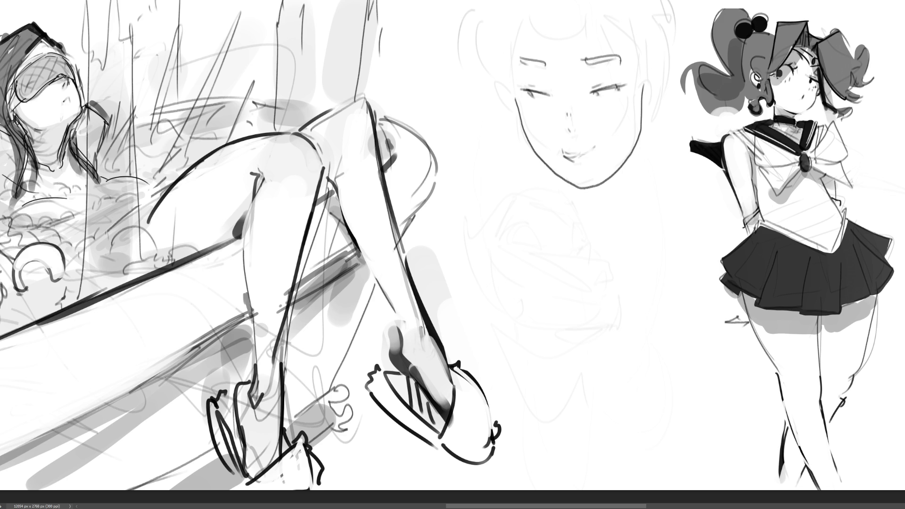
Add a shadow under the lip and the nostrils; try, then undo, grey right-jaw shading
left_click_drag(575, 169, 583, 170)
left_click_drag(570, 112, 576, 128)
mouse_move(639, 105)
left_mouse_down()
mouse_move(636, 89)
mouse_move(605, 184)
mouse_move(571, 172)
mouse_move(594, 180)
mouse_move(634, 102)
mouse_move(601, 172)
left_mouse_up()
key("ctrl+z")
Shade the centre face's left cheek grey down to the chin, redoing the stroke until it sits right
left_click_drag(520, 98, 558, 171)
key("ctrl+z")
left_click_drag(519, 100, 560, 170)
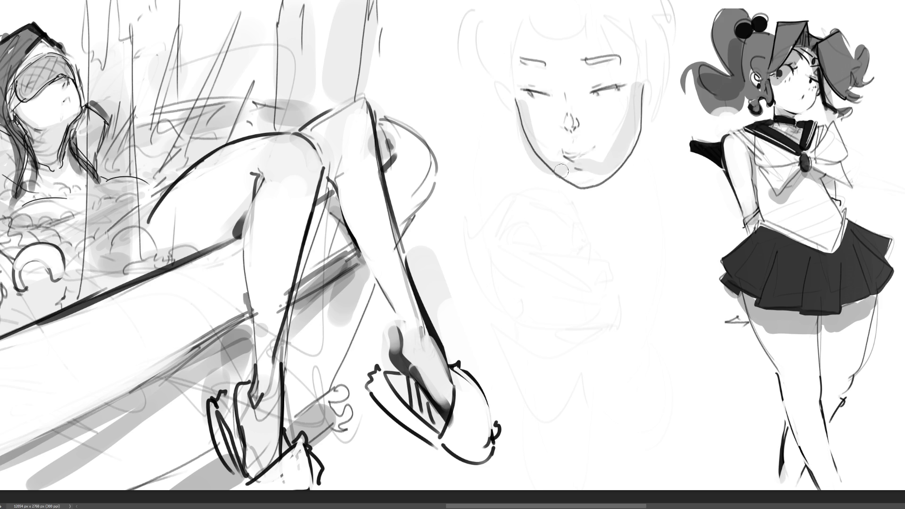
key("ctrl+z")
left_click_drag(518, 100, 562, 172)
key("ctrl+z")
left_click_drag(519, 111, 561, 171)
key("ctrl+z")
left_click_drag(523, 123, 563, 170)
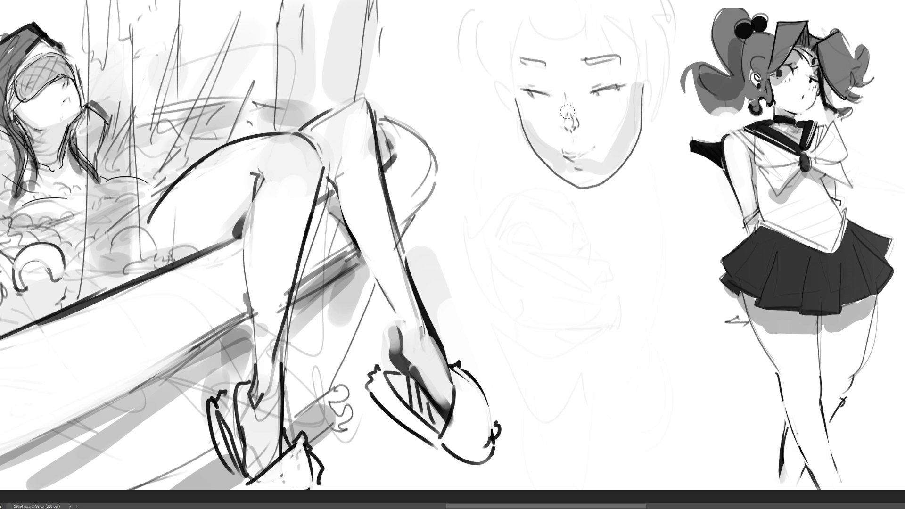
Add grey shading under the nose, under the left eye and on the right cheek, removing the brow stroke
left_click_drag(565, 131, 578, 132)
mouse_move(528, 98)
left_mouse_down()
mouse_move(545, 100)
mouse_move(546, 71)
left_mouse_up()
mouse_move(583, 70)
left_mouse_down()
mouse_move(600, 70)
mouse_move(615, 99)
left_mouse_up()
left_click_drag(550, 81, 586, 82)
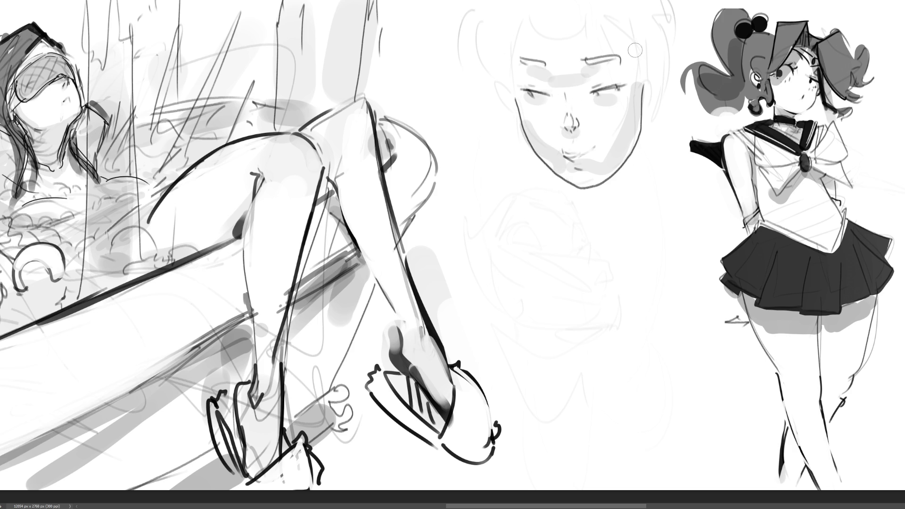
key("ctrl+z")
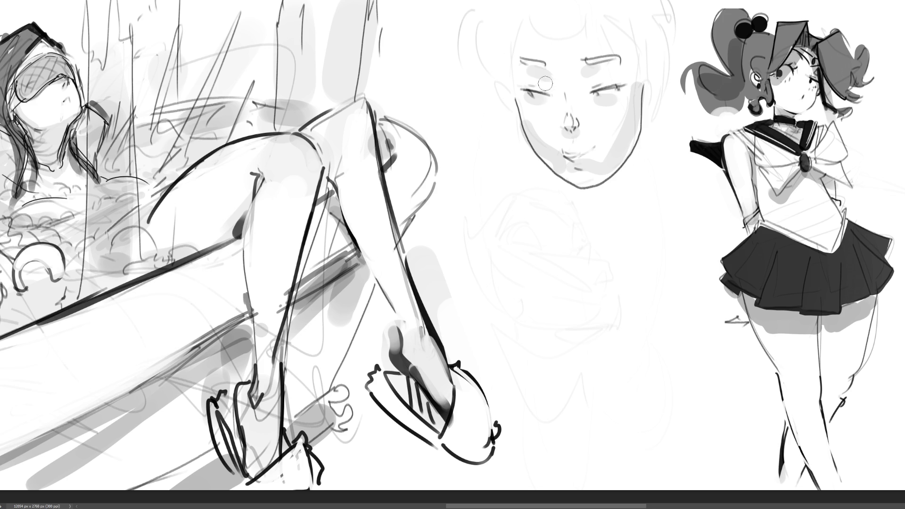
Shade the hair edges and temples, lay a broad grey tone, then shade beside the mouth with a smaller brush
left_click_drag(637, 43, 636, 75)
left_click_drag(517, 46, 515, 113)
left_click_drag(657, 68, 653, 106)
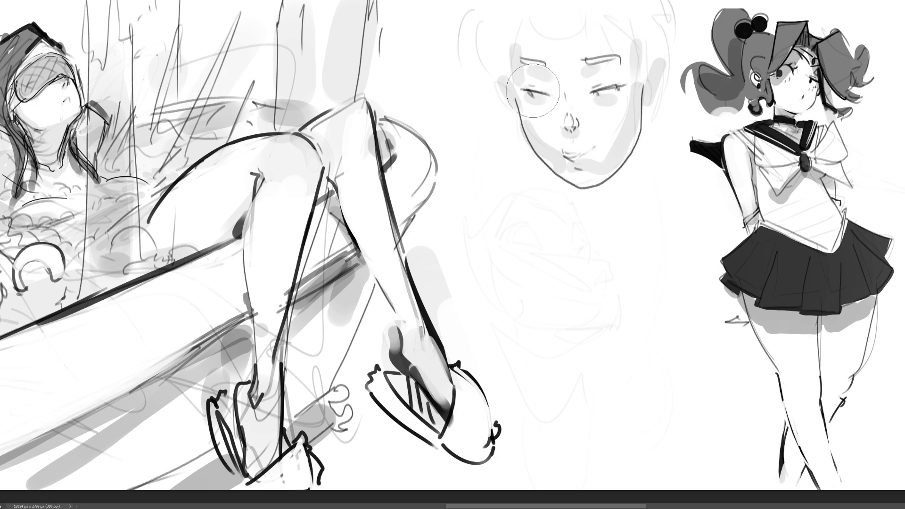
left_click_drag(534, 82, 631, 85)
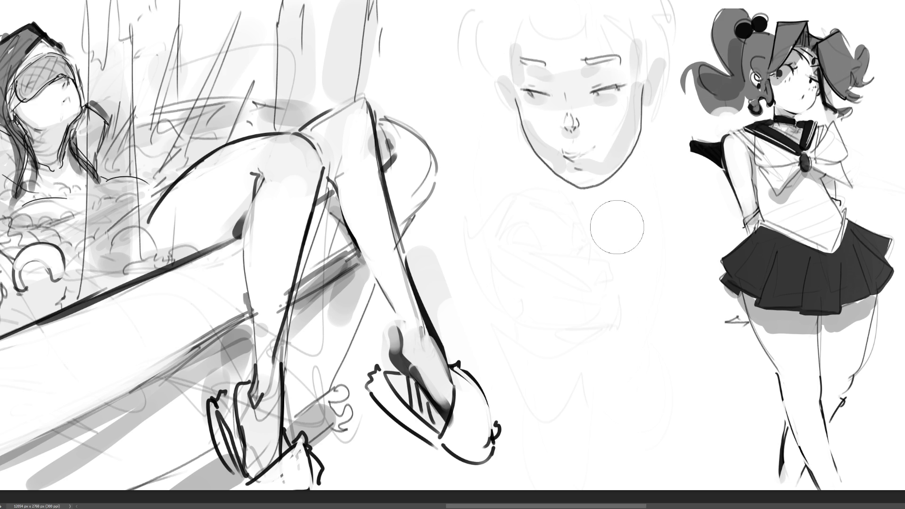
key("bracketleft")
key("bracketleft")
key("bracketleft")
mouse_move(593, 145)
left_mouse_down()
mouse_move(621, 122)
mouse_move(590, 154)
left_mouse_up()
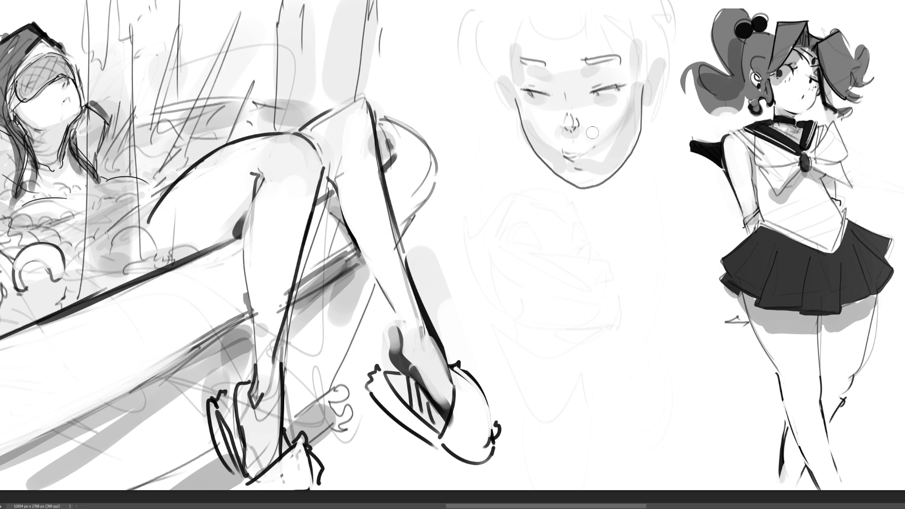
Draw a fang, a tongue sticking out, the mouth corners and a curled nostril below the eye studies
key("ctrl+z")
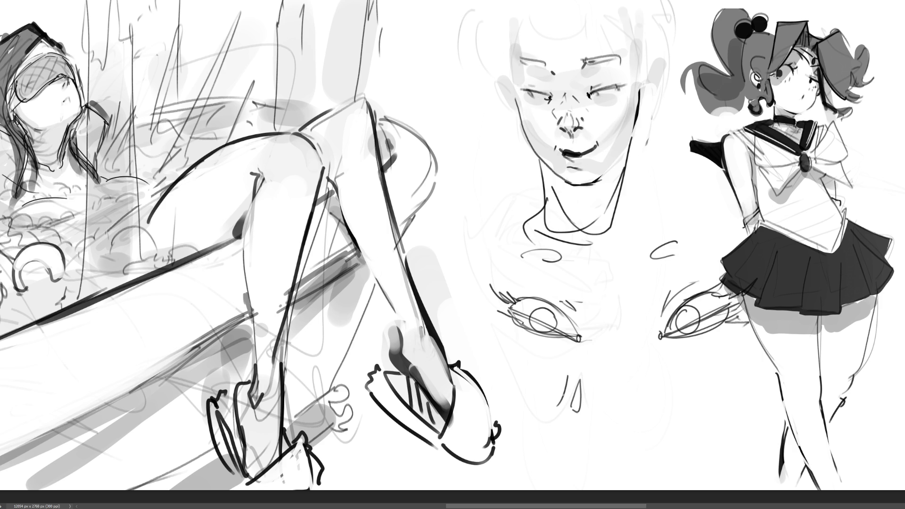
mouse_move(679, 376)
left_mouse_down()
mouse_move(686, 402)
mouse_move(677, 405)
mouse_move(690, 377)
mouse_move(702, 394)
left_mouse_up()
left_click_drag(701, 395, 714, 397)
mouse_move(607, 413)
left_mouse_down()
mouse_move(648, 404)
mouse_move(611, 447)
mouse_move(648, 408)
mouse_move(628, 448)
left_mouse_up()
left_click_drag(608, 413, 595, 410)
left_click_drag(647, 408, 652, 403)
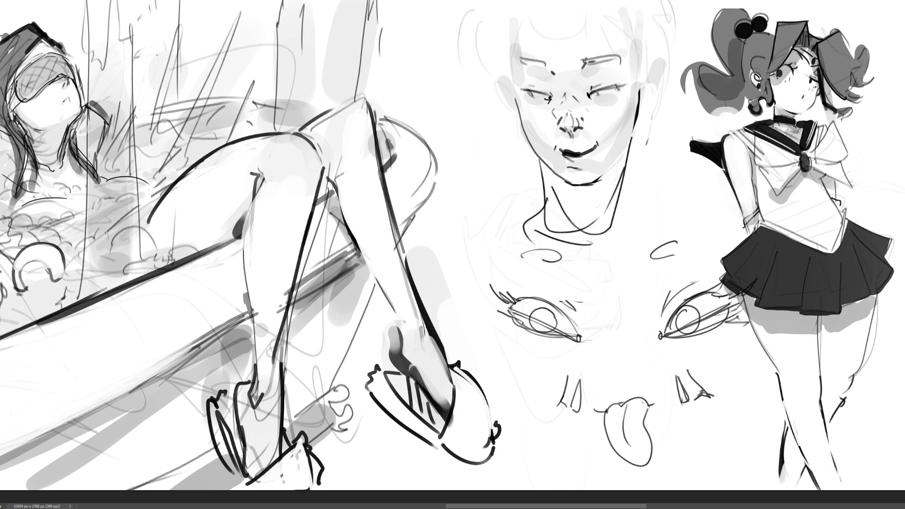
mouse_move(606, 364)
left_mouse_down()
mouse_move(624, 370)
mouse_move(638, 356)
mouse_move(643, 362)
mouse_move(623, 343)
left_mouse_up()
Try iris strokes in the left eye study and undo them
mouse_move(539, 300)
left_mouse_down()
mouse_move(526, 323)
mouse_move(560, 335)
left_mouse_up()
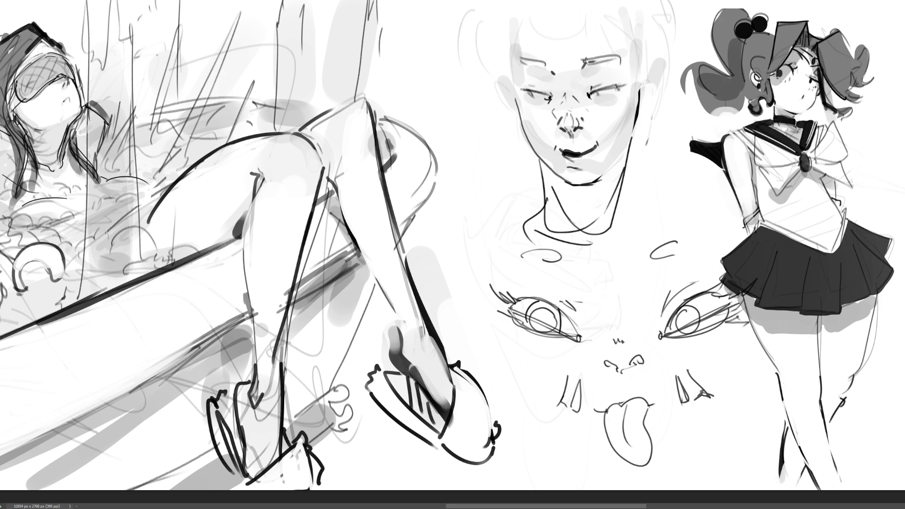
key("ctrl+z")
key("ctrl+z")
mouse_move(525, 298)
left_mouse_down()
mouse_move(515, 316)
mouse_move(556, 335)
left_mouse_up()
key("ctrl+z")
key("ctrl+z")
Scale the centre sketch down and move it up-left with Free Transform
key("ctrl+t")
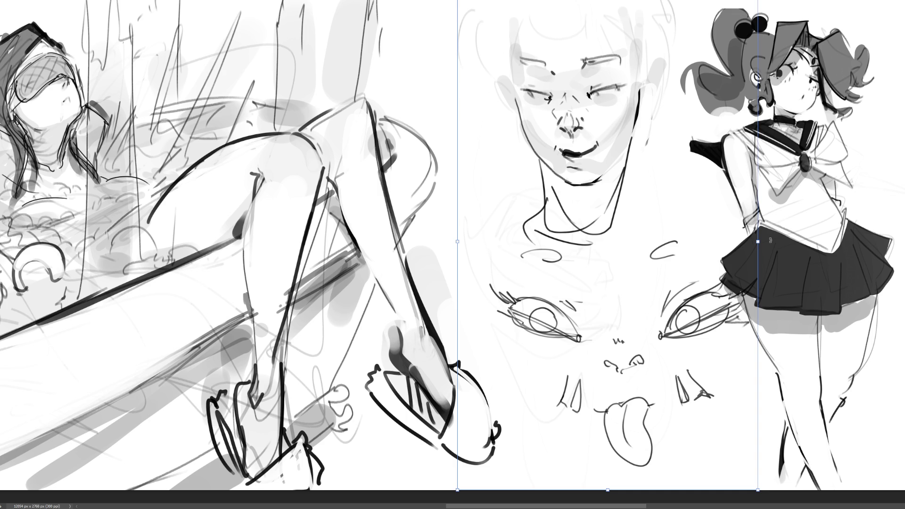
mouse_move(769, 240)
left_mouse_down()
mouse_move(563, 238)
mouse_move(517, 111)
left_mouse_up()
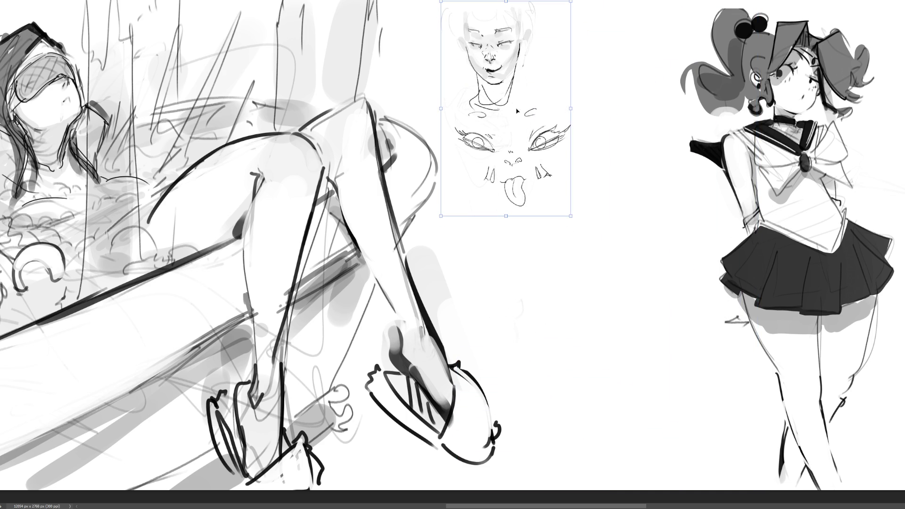
key("Return")
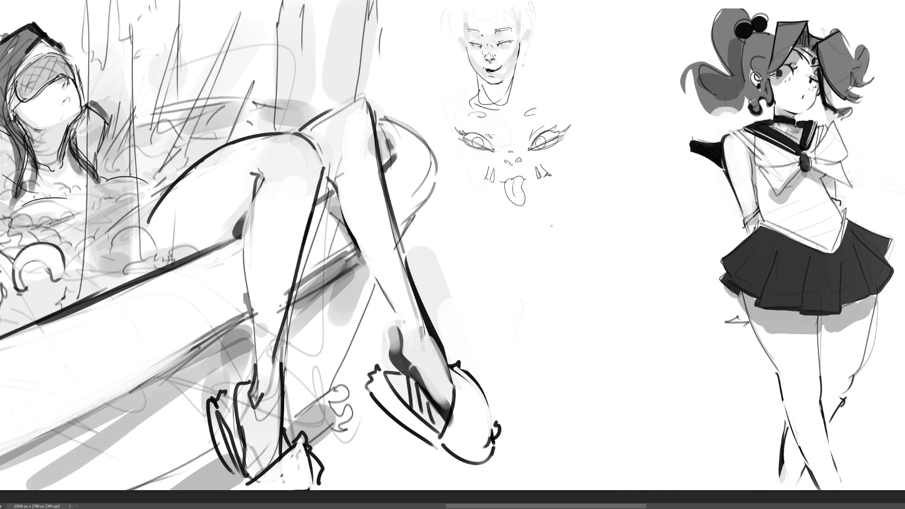
Sketch two new almond eye outlines with an upper lid arch in the open space
left_click_drag(550, 230, 577, 211)
mouse_move(632, 203)
left_mouse_down()
mouse_move(666, 215)
mouse_move(631, 200)
mouse_move(579, 211)
left_mouse_up()
mouse_move(671, 215)
left_mouse_down()
mouse_move(682, 206)
mouse_move(669, 215)
left_mouse_up()
mouse_move(578, 205)
left_mouse_down()
mouse_move(550, 227)
mouse_move(580, 213)
mouse_move(669, 218)
mouse_move(655, 207)
left_mouse_up()
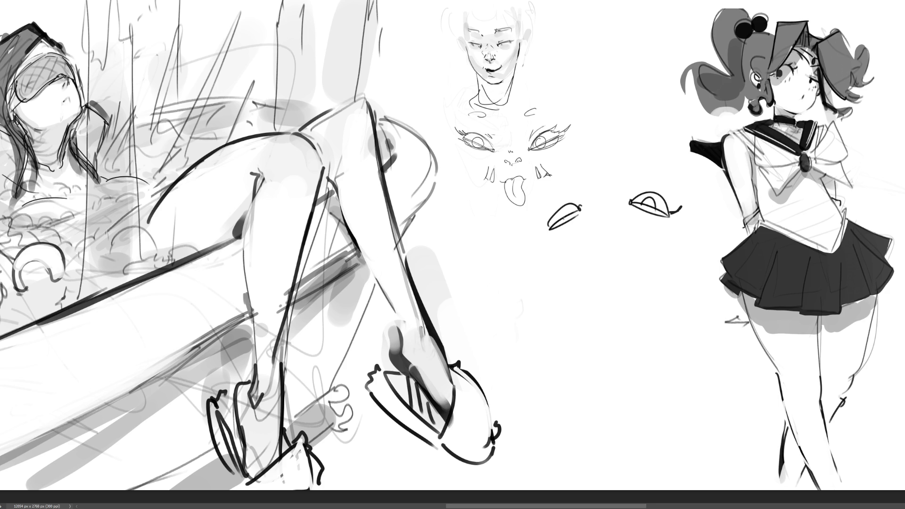
Add an iris arch, lashes on both eyes and brows above the new eyes
mouse_move(562, 220)
left_mouse_down()
mouse_move(574, 218)
mouse_move(537, 230)
mouse_move(544, 214)
left_mouse_up()
left_click_drag(555, 217, 544, 211)
mouse_move(669, 206)
left_mouse_down()
mouse_move(683, 197)
mouse_move(681, 206)
left_mouse_up()
left_click_drag(671, 207, 662, 196)
mouse_move(670, 201)
left_mouse_down()
mouse_move(652, 192)
mouse_move(661, 184)
left_mouse_up()
left_click_drag(574, 186, 558, 188)
left_click_drag(641, 179, 636, 182)
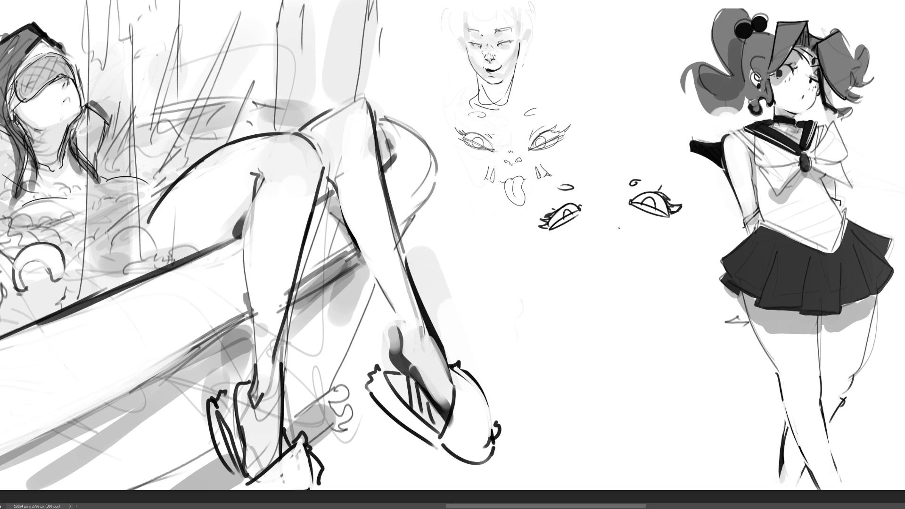
Draw the nose bridge and tip, then sketch and remove a trial mouth
mouse_move(605, 216)
left_mouse_down()
mouse_move(605, 246)
mouse_move(612, 237)
mouse_move(590, 230)
left_mouse_up()
left_click_drag(604, 214, 622, 231)
left_click_drag(582, 267, 579, 278)
left_click_drag(583, 269, 632, 258)
left_click_drag(630, 259, 605, 271)
key("ctrl+z")
key("ctrl+z")
key("ctrl+z")
Outline both sides of the face and a squared jaw and chin
mouse_move(535, 190)
left_mouse_down()
mouse_move(537, 257)
mouse_move(559, 276)
left_mouse_up()
key("ctrl+z")
mouse_move(537, 242)
left_mouse_down()
mouse_move(599, 283)
mouse_move(675, 240)
left_mouse_up()
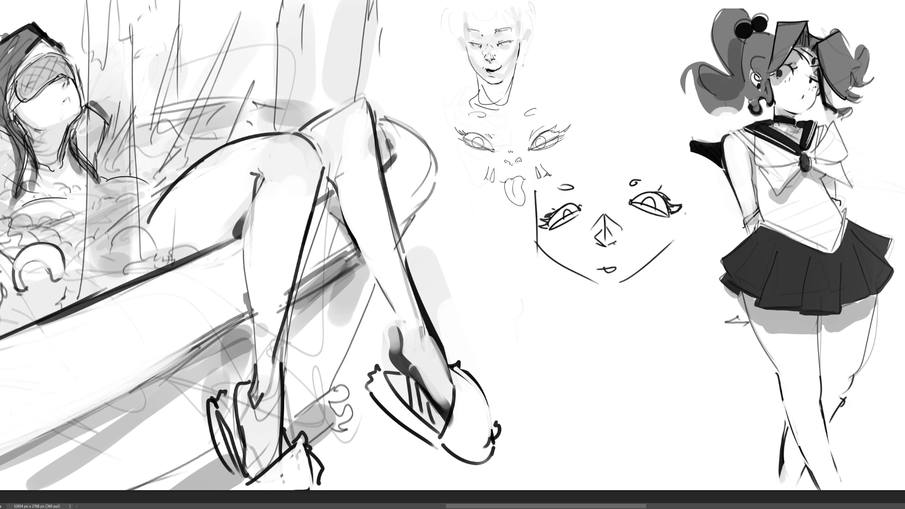
left_click_drag(684, 167, 681, 230)
mouse_move(534, 250)
left_mouse_down()
mouse_move(557, 308)
mouse_move(618, 324)
mouse_move(669, 294)
left_mouse_up()
left_click_drag(679, 249, 674, 293)
left_click_drag(684, 166, 677, 269)
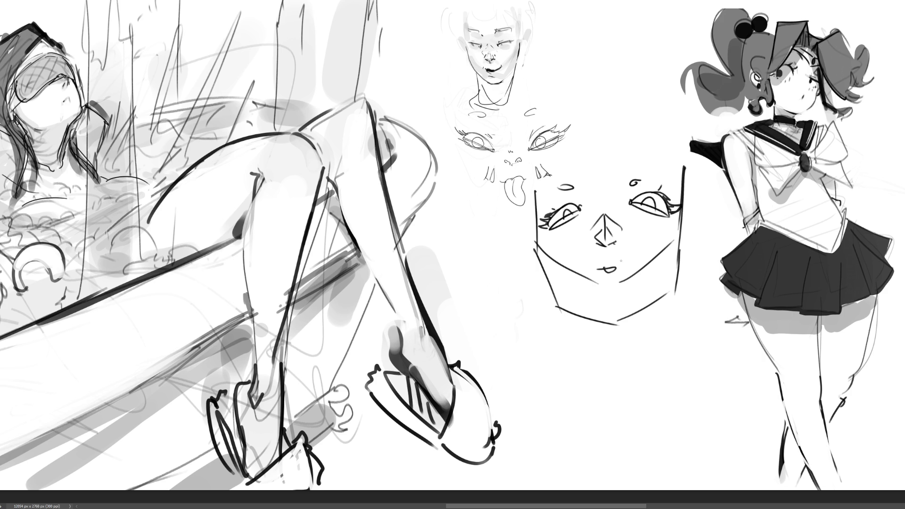
Extend the nose into a triangular tip and lengthen both eyebrows
left_click_drag(604, 218, 599, 258)
mouse_move(604, 244)
left_mouse_down()
mouse_move(620, 270)
mouse_move(602, 270)
left_mouse_up()
mouse_move(601, 249)
left_mouse_down()
mouse_move(596, 265)
mouse_move(621, 291)
left_mouse_up()
left_click_drag(632, 181, 664, 176)
left_click_drag(565, 191, 541, 186)
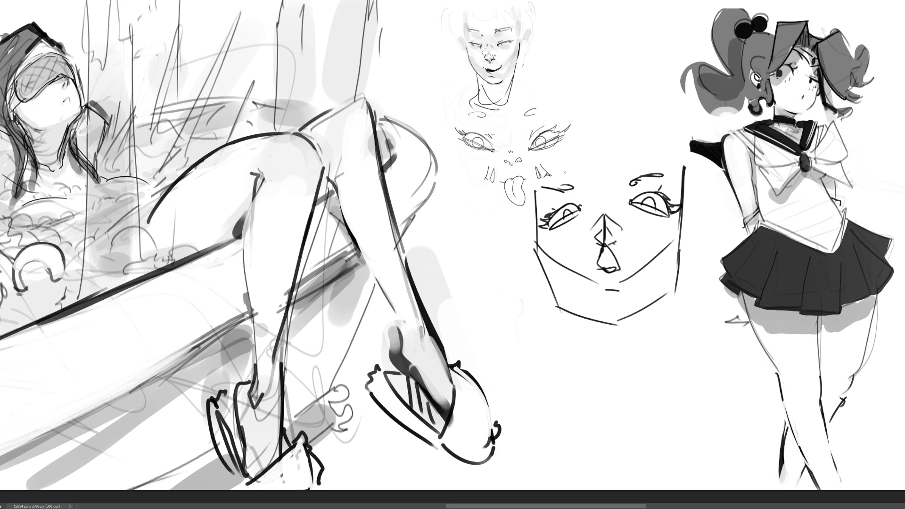
Paint grey shading on both nose sides, the jawline, both cheeks, under the eyes and across the brow
mouse_move(603, 218)
left_mouse_down()
mouse_move(594, 233)
mouse_move(629, 236)
mouse_move(598, 231)
mouse_move(609, 209)
mouse_move(592, 243)
mouse_move(627, 243)
mouse_move(588, 243)
mouse_move(617, 231)
mouse_move(606, 262)
mouse_move(622, 250)
mouse_move(602, 249)
mouse_move(608, 266)
mouse_move(605, 220)
mouse_move(595, 264)
mouse_move(619, 255)
mouse_move(604, 218)
mouse_move(610, 264)
mouse_move(594, 290)
mouse_move(627, 292)
left_mouse_up()
mouse_move(558, 310)
left_mouse_down()
mouse_move(641, 326)
mouse_move(679, 292)
left_mouse_up()
mouse_move(622, 316)
left_mouse_down()
mouse_move(671, 280)
mouse_move(643, 299)
left_mouse_up()
left_click_drag(541, 255, 579, 308)
mouse_move(546, 228)
left_mouse_down()
mouse_move(574, 221)
mouse_move(564, 252)
mouse_move(637, 222)
mouse_move(650, 247)
left_mouse_up()
mouse_move(584, 197)
left_mouse_down()
mouse_move(573, 197)
mouse_move(643, 186)
left_mouse_up()
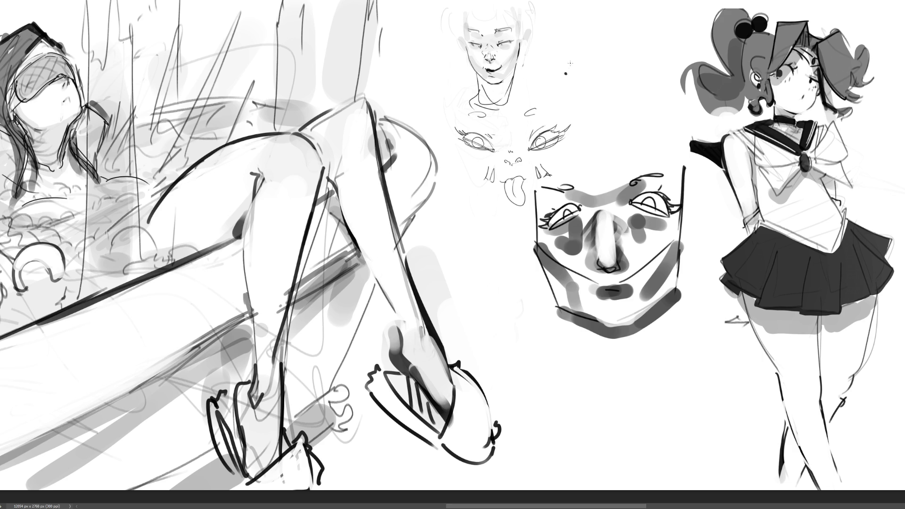
Sketch a sweeping lid line, crease, lower outline, corners and iris edge for the large eye
left_click_drag(566, 63, 568, 75)
left_click_drag(567, 71, 605, 37)
key("ctrl+z")
left_click_drag(535, 90, 647, 7)
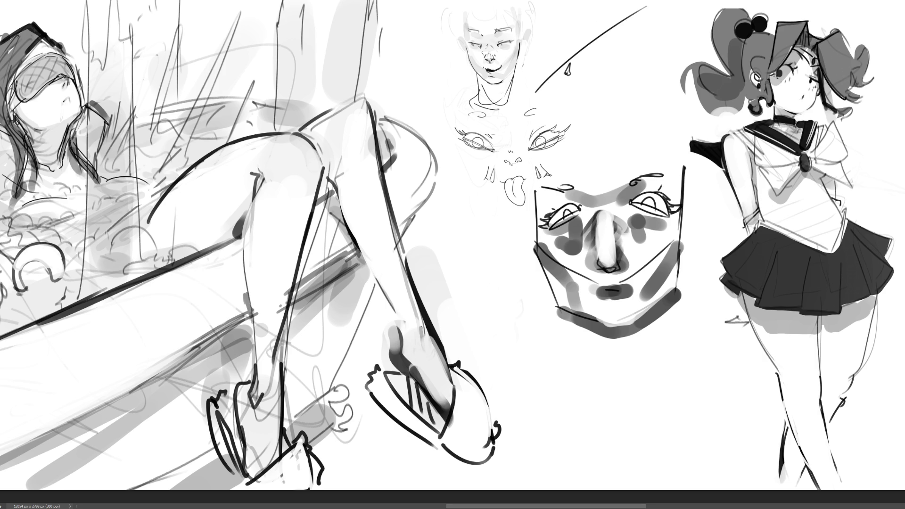
mouse_move(576, 49)
left_mouse_down()
mouse_move(626, 40)
mouse_move(653, 59)
left_mouse_up()
mouse_move(566, 75)
left_mouse_down()
mouse_move(630, 71)
mouse_move(649, 56)
left_mouse_up()
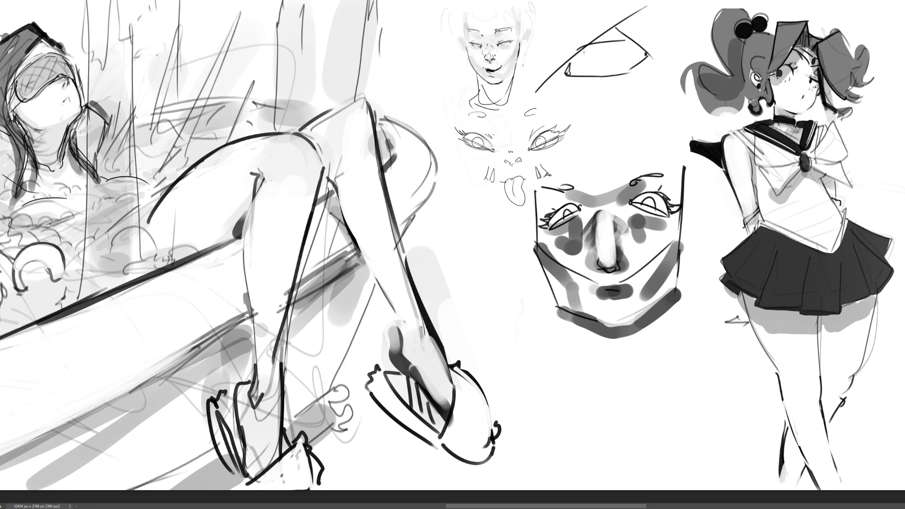
left_click_drag(589, 46, 570, 74)
mouse_move(632, 41)
left_mouse_down()
mouse_move(645, 63)
mouse_move(626, 76)
left_mouse_up()
mouse_move(599, 53)
left_mouse_down()
mouse_move(591, 70)
mouse_move(617, 68)
mouse_move(600, 58)
mouse_move(594, 70)
mouse_move(608, 75)
left_mouse_up()
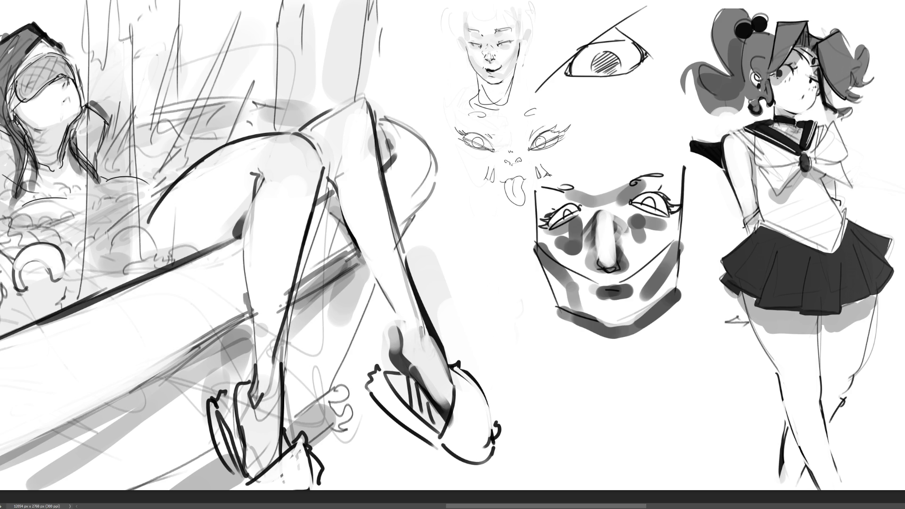
Add lashes and thicken the large eye's upper lid, lower lid and corners
mouse_move(572, 64)
left_mouse_down()
mouse_move(596, 40)
mouse_move(650, 31)
left_mouse_up()
left_click_drag(622, 41, 660, 33)
mouse_move(571, 49)
left_mouse_down()
mouse_move(613, 17)
mouse_move(635, 33)
left_mouse_up()
mouse_move(586, 18)
left_mouse_down()
mouse_move(662, 2)
mouse_move(664, 42)
left_mouse_up()
mouse_move(556, 13)
left_mouse_down()
mouse_move(608, 1)
mouse_move(598, 25)
left_mouse_up()
mouse_move(578, 83)
left_mouse_down()
mouse_move(645, 69)
mouse_move(609, 89)
mouse_move(588, 90)
mouse_move(570, 77)
left_mouse_up()
left_click_drag(591, 47, 571, 76)
mouse_move(608, 43)
left_mouse_down()
mouse_move(573, 63)
mouse_move(624, 36)
mouse_move(619, 44)
left_mouse_up()
mouse_move(619, 45)
left_mouse_down()
mouse_move(638, 43)
mouse_move(640, 57)
left_mouse_up()
mouse_move(582, 75)
left_mouse_down()
mouse_move(596, 83)
mouse_move(649, 61)
left_mouse_up()
Rough in an upward brow line and light strokes below and right of the eye
mouse_move(563, 55)
left_mouse_down()
mouse_move(545, 13)
mouse_move(598, 1)
left_mouse_up()
left_click_drag(547, 23, 558, 48)
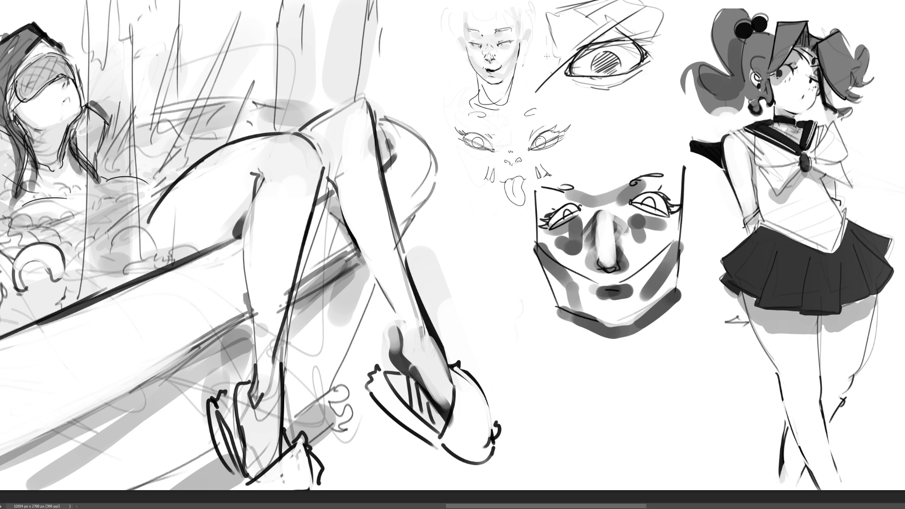
mouse_move(549, 81)
left_mouse_down()
mouse_move(572, 110)
mouse_move(606, 109)
left_mouse_up()
left_click_drag(662, 73, 612, 125)
left_click_drag(649, 94, 612, 125)
left_click_drag(652, 72, 647, 97)
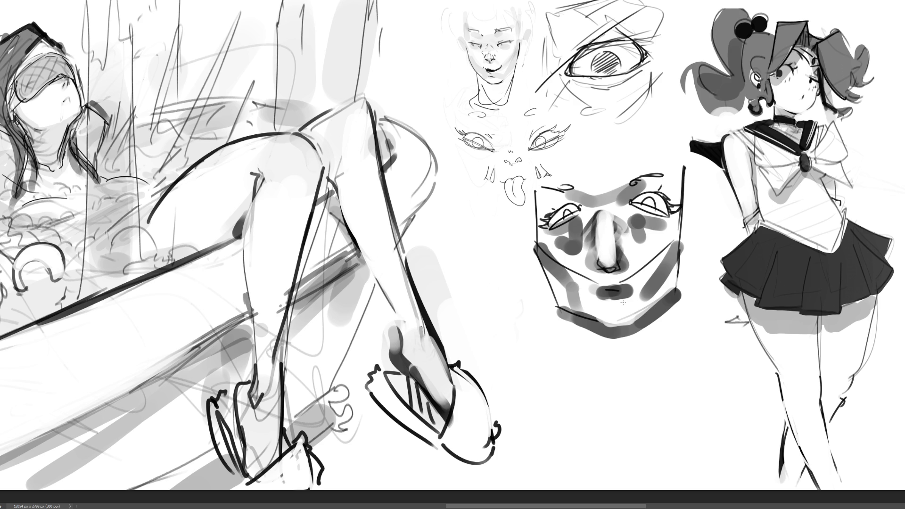
Erase the middle face studies, then sketch an eye shape in the empty gap
mouse_move(623, 271)
left_mouse_down()
mouse_move(596, 222)
mouse_move(575, 303)
mouse_move(561, 240)
mouse_move(636, 260)
mouse_move(549, 186)
mouse_move(600, 299)
mouse_move(550, 85)
mouse_move(579, 247)
mouse_move(559, 269)
left_mouse_up()
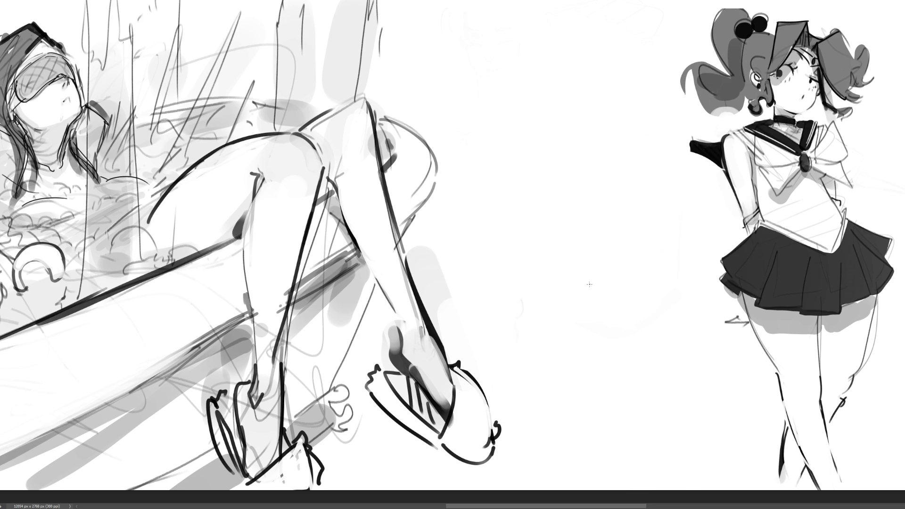
mouse_move(461, 77)
left_mouse_down()
mouse_move(512, 95)
mouse_move(451, 89)
left_mouse_up()
mouse_move(451, 89)
left_mouse_down()
mouse_move(479, 104)
mouse_move(488, 59)
mouse_move(509, 92)
left_mouse_up()
mouse_move(512, 97)
left_mouse_down()
mouse_move(453, 88)
mouse_move(500, 94)
mouse_move(472, 99)
mouse_move(521, 93)
left_mouse_up()
Add detail lines, a lower lid, a brow and an outline around the eye
mouse_move(448, 86)
left_mouse_down()
mouse_move(509, 93)
mouse_move(492, 55)
mouse_move(514, 89)
mouse_move(474, 66)
left_mouse_up()
left_click_drag(511, 40, 515, 77)
mouse_move(507, 73)
left_mouse_down()
mouse_move(459, 80)
mouse_move(494, 94)
left_mouse_up()
mouse_move(478, 97)
left_mouse_down()
mouse_move(502, 100)
mouse_move(481, 101)
mouse_move(500, 109)
mouse_move(468, 110)
mouse_move(518, 104)
mouse_move(510, 101)
left_mouse_up()
mouse_move(501, 91)
left_mouse_down()
mouse_move(528, 93)
mouse_move(513, 92)
left_mouse_up()
mouse_move(475, 57)
left_mouse_down()
mouse_move(441, 74)
mouse_move(507, 27)
mouse_move(518, 29)
left_mouse_up()
mouse_move(434, 20)
left_mouse_down()
mouse_move(526, 29)
mouse_move(515, 110)
mouse_move(524, 98)
left_mouse_up()
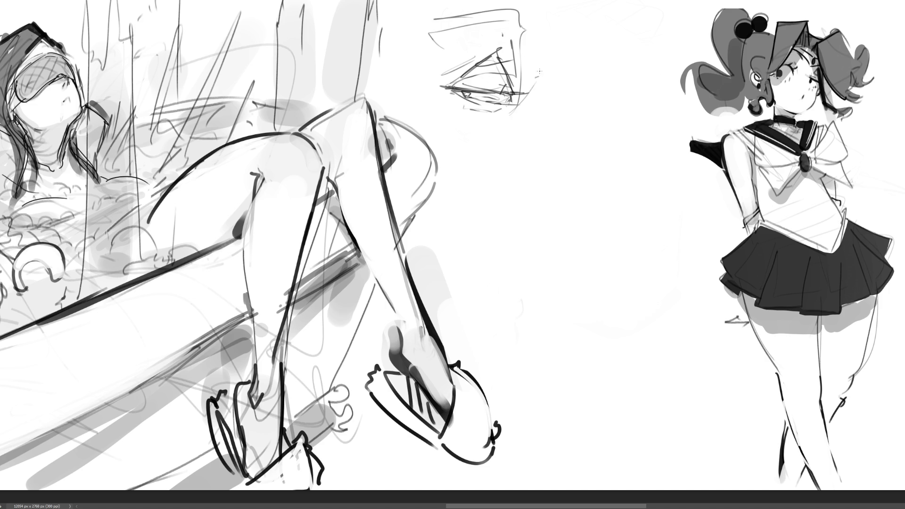
Sketch the face contour, mouth, second eye, hair curve, jaw, chin and neck
mouse_move(550, 34)
left_mouse_down()
mouse_move(542, 75)
mouse_move(555, 130)
left_mouse_up()
left_click_drag(568, 84, 568, 112)
left_click_drag(556, 78, 581, 132)
left_click_drag(565, 97, 595, 175)
left_click_drag(541, 150, 614, 183)
mouse_move(615, 180)
left_mouse_down()
mouse_move(617, 192)
mouse_move(579, 215)
mouse_move(605, 231)
mouse_move(597, 259)
left_mouse_up()
mouse_move(592, 100)
left_mouse_down()
mouse_move(582, 106)
mouse_move(611, 98)
mouse_move(590, 110)
left_mouse_up()
mouse_move(582, 61)
left_mouse_down()
mouse_move(576, 94)
mouse_move(596, 94)
mouse_move(600, 5)
mouse_move(556, 17)
mouse_move(589, 38)
mouse_move(597, 147)
left_mouse_up()
mouse_move(595, 113)
left_mouse_down()
mouse_move(606, 189)
mouse_move(531, 261)
left_mouse_up()
mouse_move(448, 199)
left_mouse_down()
mouse_move(625, 258)
mouse_move(600, 342)
left_mouse_up()
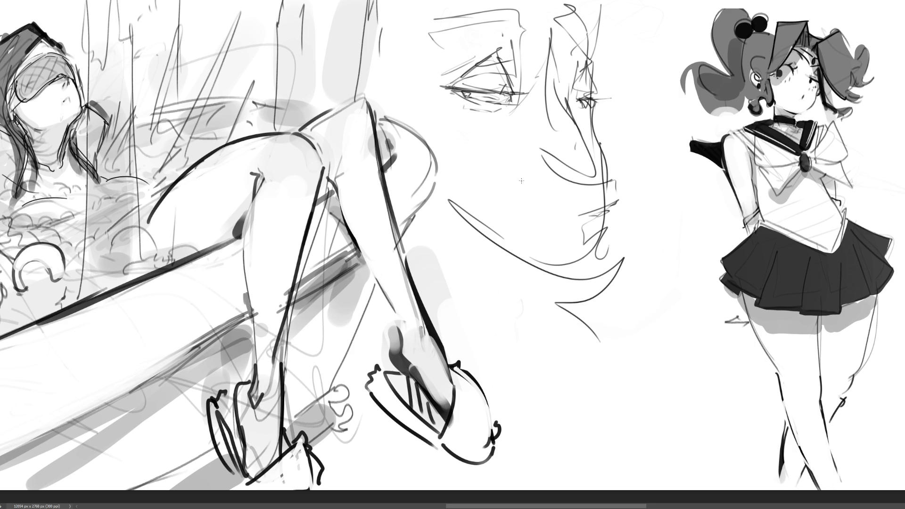
Erase the new face sketch with a large eraser brush and fit the banner on screen
key("e")
mouse_move(477, 90)
left_mouse_down()
mouse_move(453, 40)
mouse_move(485, 30)
mouse_move(500, 57)
mouse_move(592, 91)
mouse_move(582, 367)
mouse_move(448, 198)
left_mouse_up()
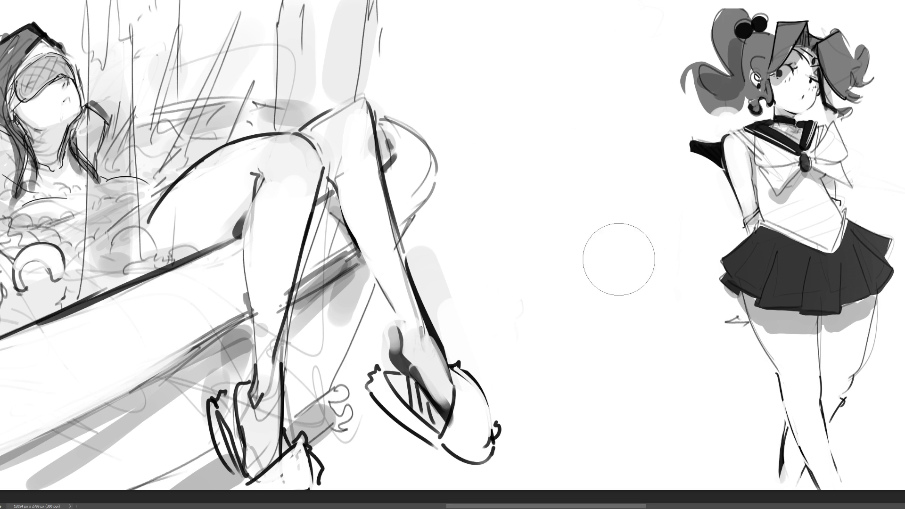
key("ctrl+0")
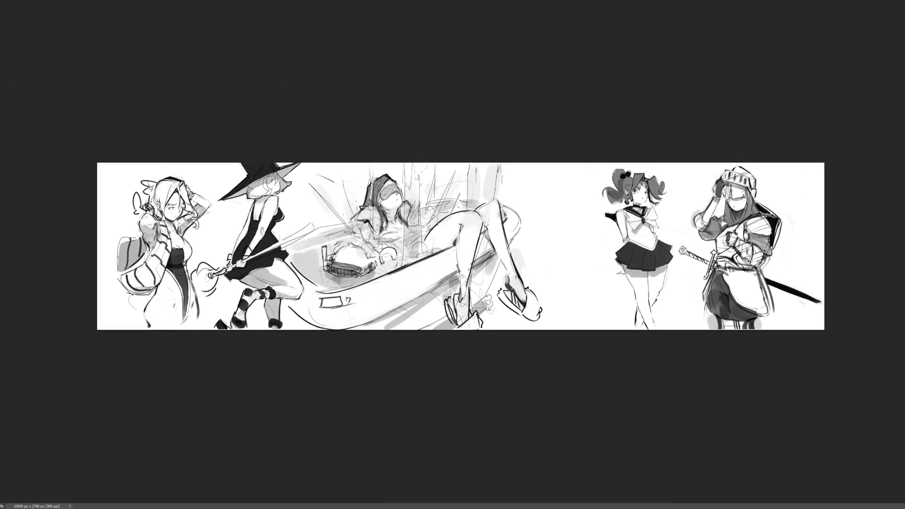
Reveal the rough raised-arm sketch, move it left into the gap and shrink it to fit
key("ctrl+z")
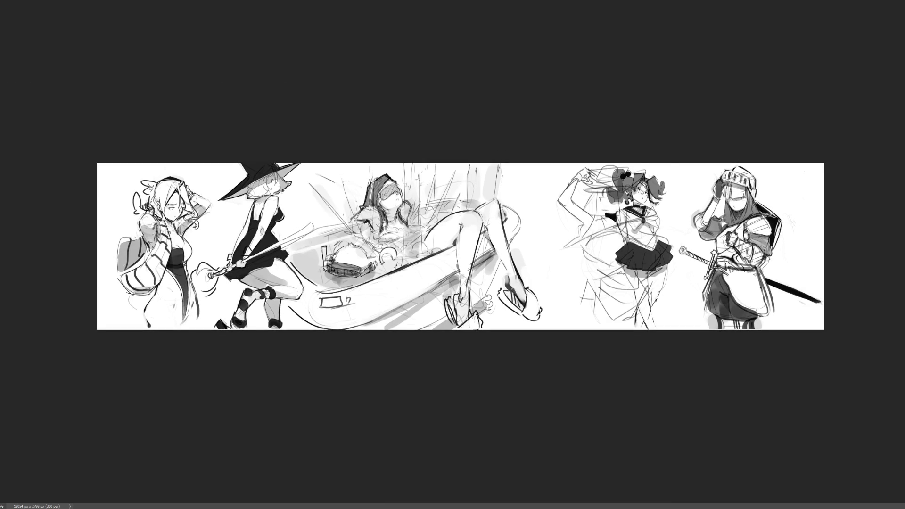
key("ctrl+shift+z")
key("ctrl+shift+z")
key("ctrl+shift+z")
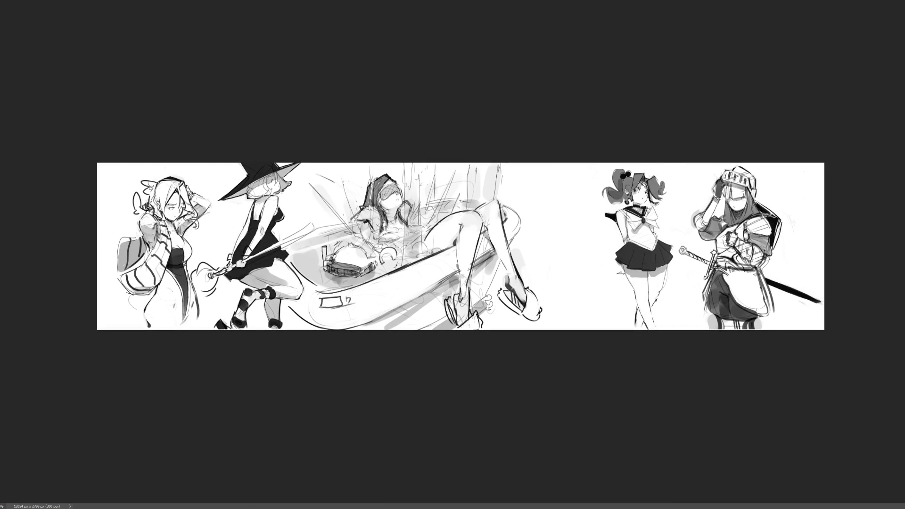
key("ctrl+z")
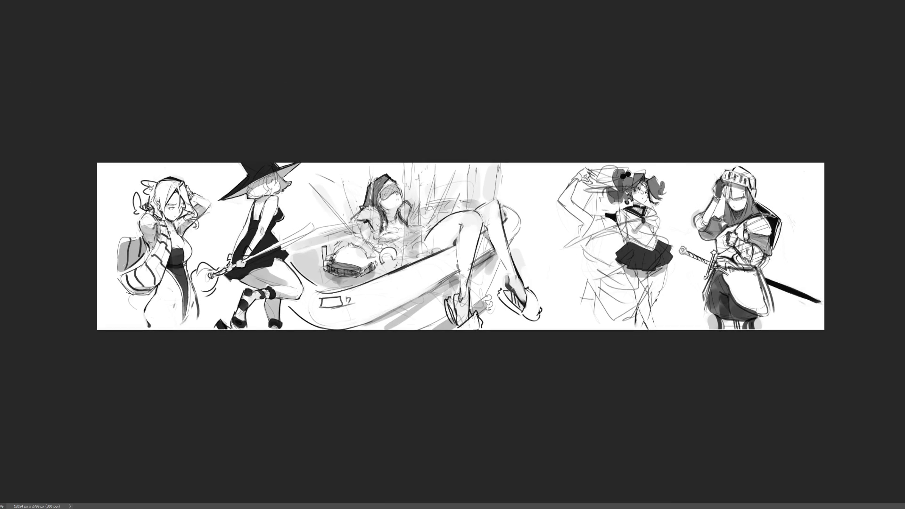
mouse_move(667, 256)
left_mouse_down()
mouse_move(620, 256)
mouse_move(586, 215)
left_mouse_up()
left_click_drag(541, 166, 557, 177)
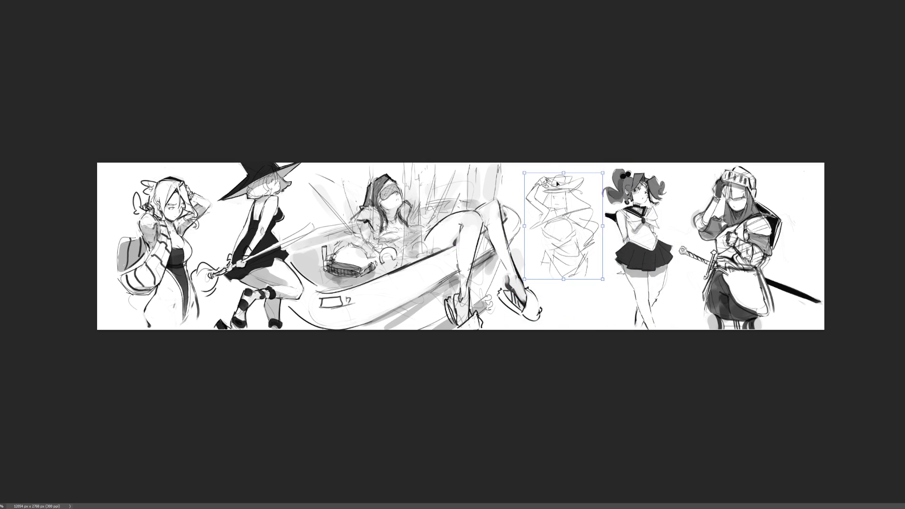
key("Return")
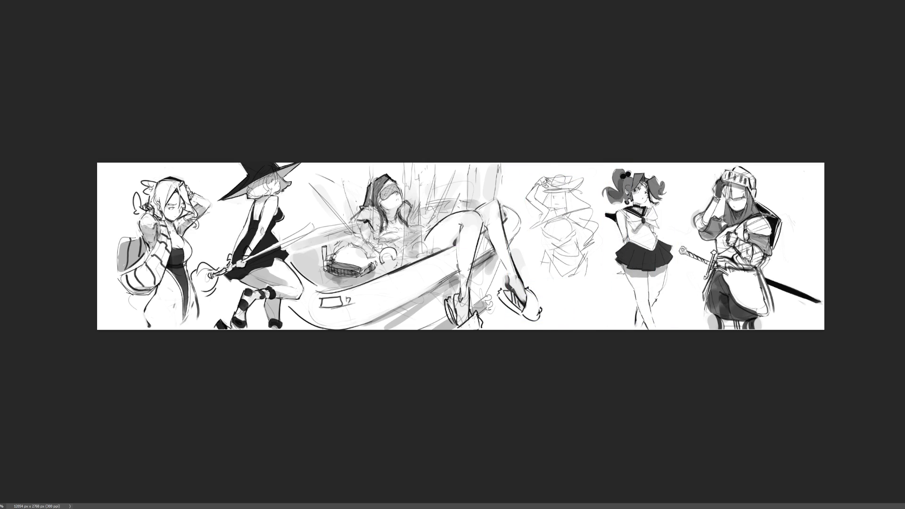
scroll(424, 269, "up", 6)
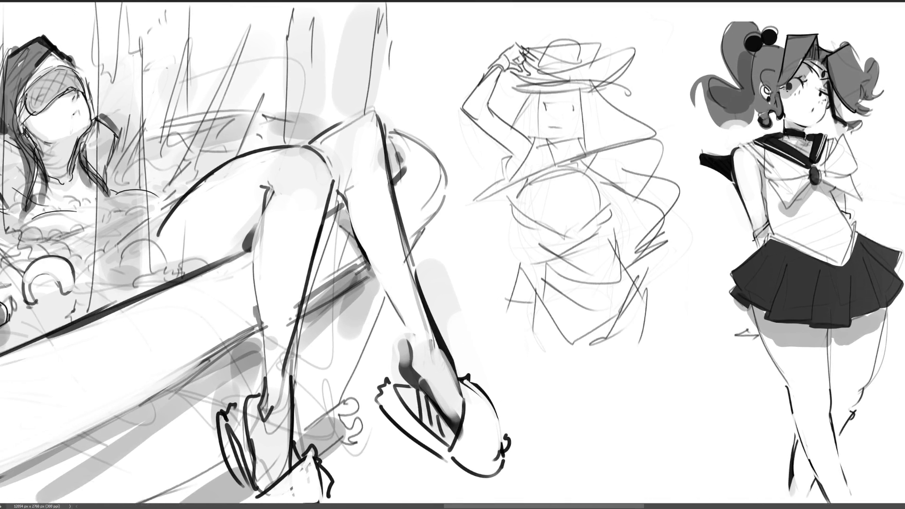
Fade the rough sketch to light grey and draw the fingered hand gripping the hat brim
mouse_move(613, 198)
left_mouse_down()
mouse_move(594, 294)
mouse_move(717, 414)
left_mouse_up()
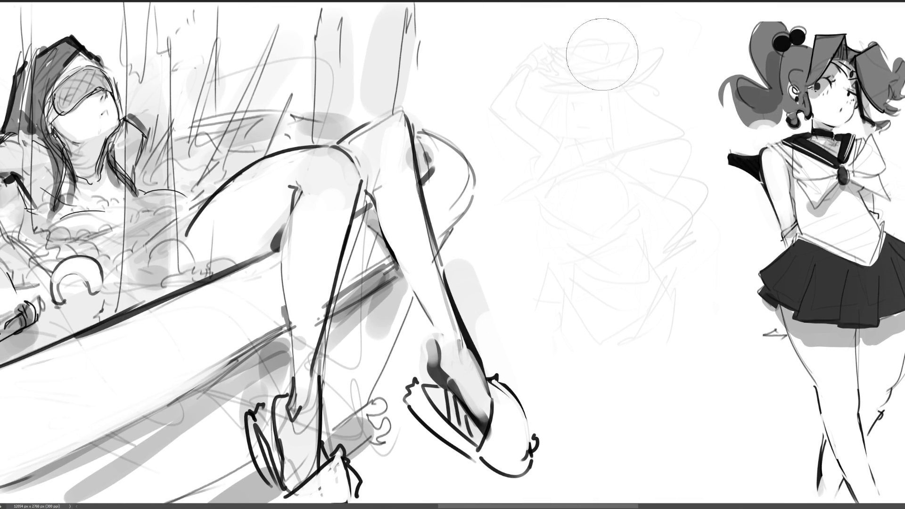
key("p")
mouse_move(521, 63)
left_mouse_down()
mouse_move(547, 41)
mouse_move(554, 56)
mouse_move(536, 64)
mouse_move(546, 74)
left_mouse_up()
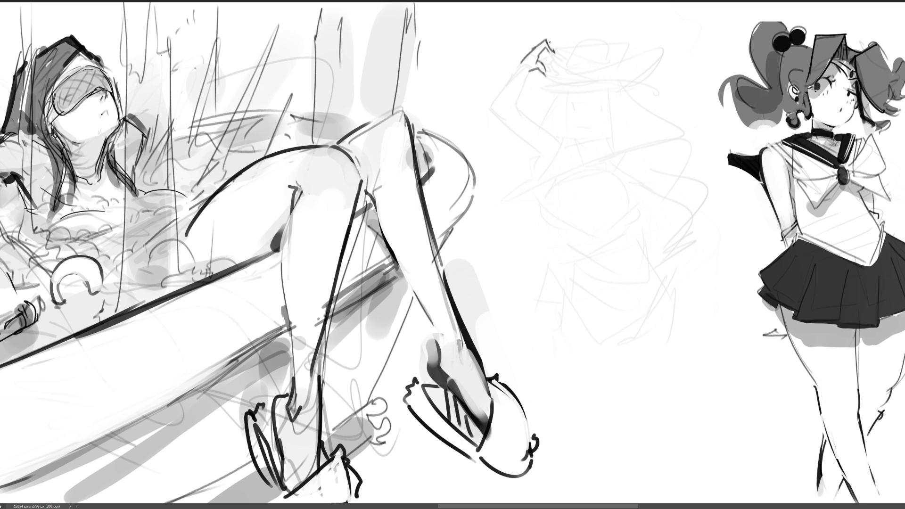
mouse_move(548, 39)
left_mouse_down()
mouse_move(554, 51)
mouse_move(540, 57)
left_mouse_up()
mouse_move(549, 50)
left_mouse_down()
mouse_move(568, 69)
mouse_move(558, 92)
mouse_move(618, 79)
mouse_move(658, 90)
mouse_move(624, 84)
left_mouse_up()
Draw the hat brim curve over the hand, extend the fingers, and add the wrist and forearm
left_click_drag(566, 52, 621, 71)
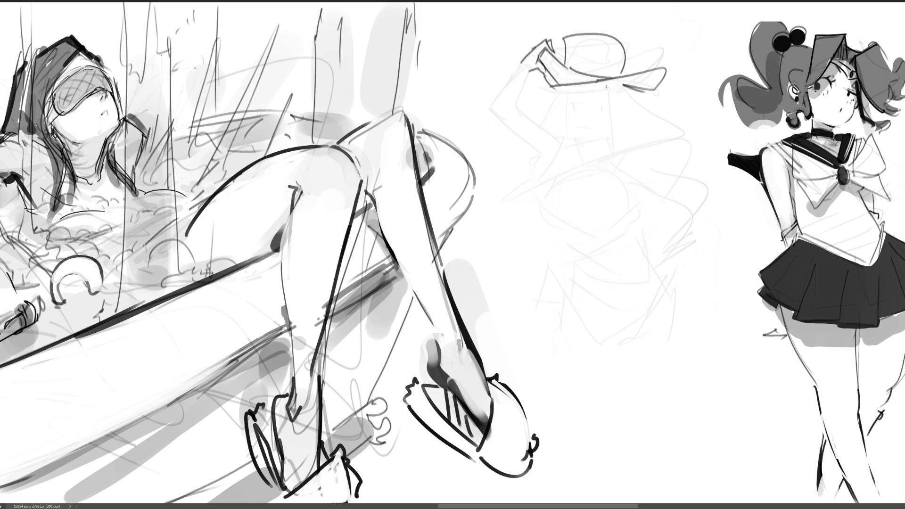
mouse_move(527, 67)
left_mouse_down()
mouse_move(507, 84)
mouse_move(524, 89)
mouse_move(526, 111)
mouse_move(519, 105)
left_mouse_up()
mouse_move(510, 74)
left_mouse_down()
mouse_move(493, 116)
mouse_move(507, 126)
mouse_move(493, 121)
mouse_move(504, 106)
mouse_move(569, 148)
left_mouse_up()
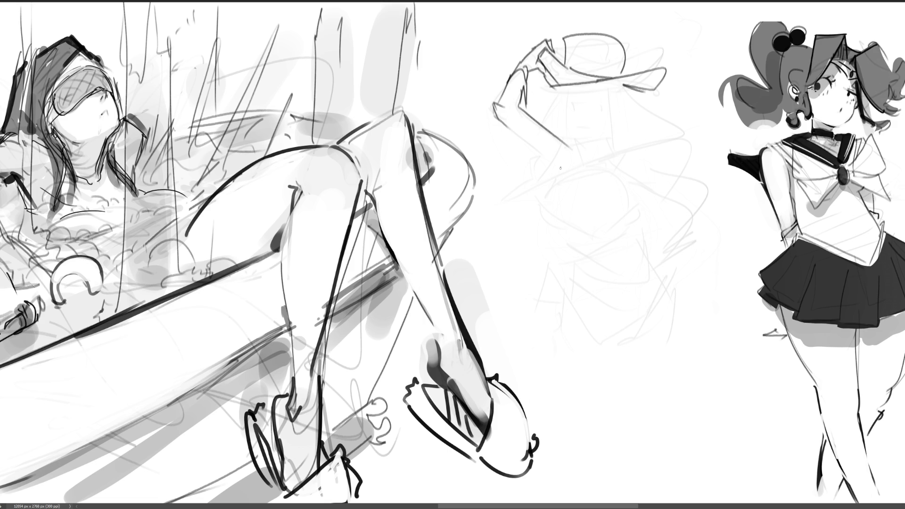
left_click_drag(496, 118, 555, 176)
Draw the hat's crown, band and brim, then mark the eyes and facial features
mouse_move(564, 92)
left_mouse_down()
mouse_move(566, 122)
mouse_move(612, 83)
left_mouse_up()
mouse_move(616, 83)
left_mouse_down()
mouse_move(618, 140)
mouse_move(590, 149)
left_mouse_up()
left_click_drag(565, 85, 566, 131)
mouse_move(566, 135)
left_mouse_down()
mouse_move(595, 151)
mouse_move(645, 136)
left_mouse_up()
mouse_move(645, 135)
left_mouse_down()
mouse_move(646, 165)
mouse_move(589, 174)
mouse_move(614, 171)
left_mouse_up()
mouse_move(568, 104)
left_mouse_down()
mouse_move(614, 106)
mouse_move(612, 91)
mouse_move(575, 96)
left_mouse_up()
left_click_drag(578, 131, 570, 123)
left_click_drag(548, 112, 570, 126)
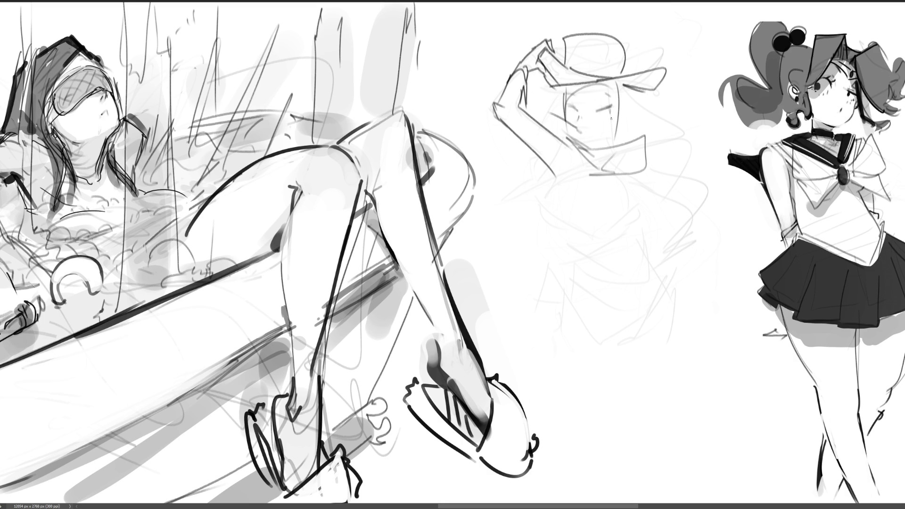
Sketch flowing hair strands on both sides of the face
left_click_drag(620, 112, 627, 127)
left_click_drag(617, 90, 620, 124)
mouse_move(627, 84)
left_mouse_down()
mouse_move(659, 106)
mouse_move(646, 124)
left_mouse_up()
left_click_drag(637, 129, 627, 139)
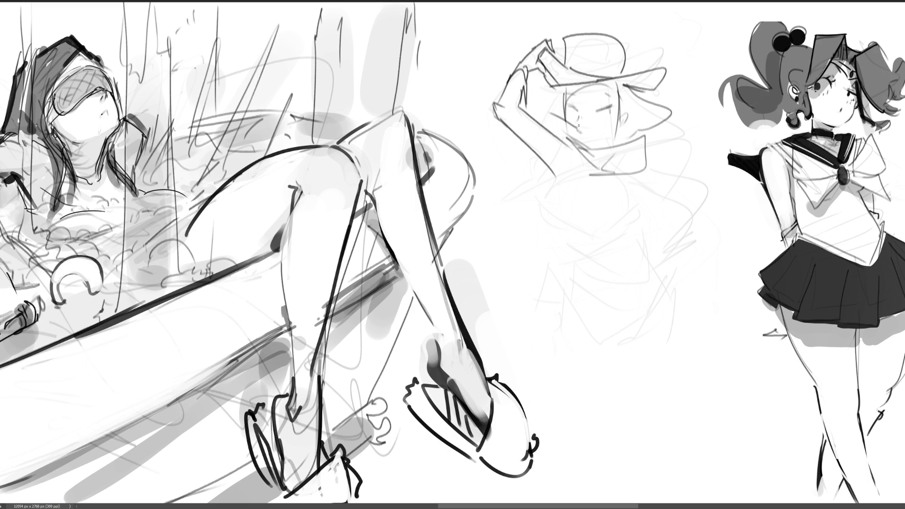
mouse_move(560, 88)
left_mouse_down()
mouse_move(547, 114)
mouse_move(561, 131)
mouse_move(600, 87)
mouse_move(629, 98)
left_mouse_up()
Draw the neck, pointed collar and upper torso outline
mouse_move(586, 149)
left_mouse_down()
mouse_move(566, 201)
mouse_move(555, 202)
left_mouse_up()
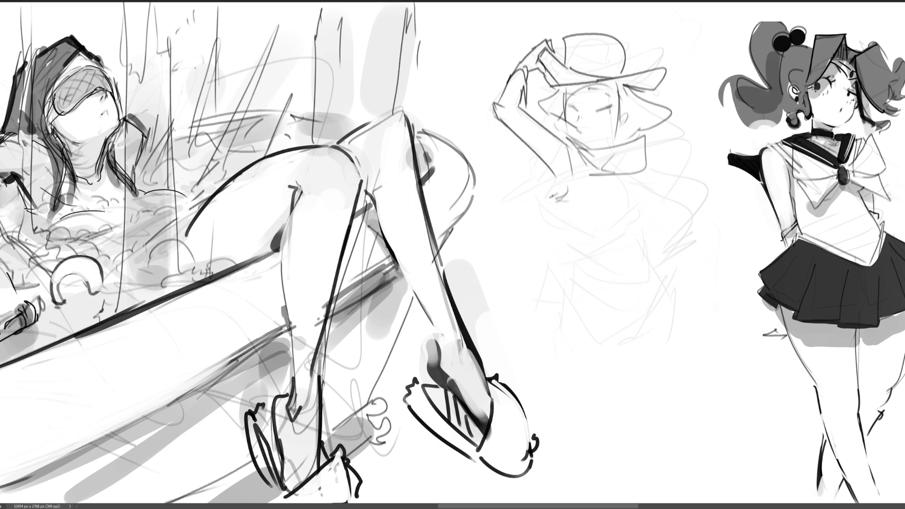
mouse_move(576, 170)
left_mouse_down()
mouse_move(542, 193)
mouse_move(510, 181)
mouse_move(525, 229)
left_mouse_up()
left_click_drag(522, 195, 552, 202)
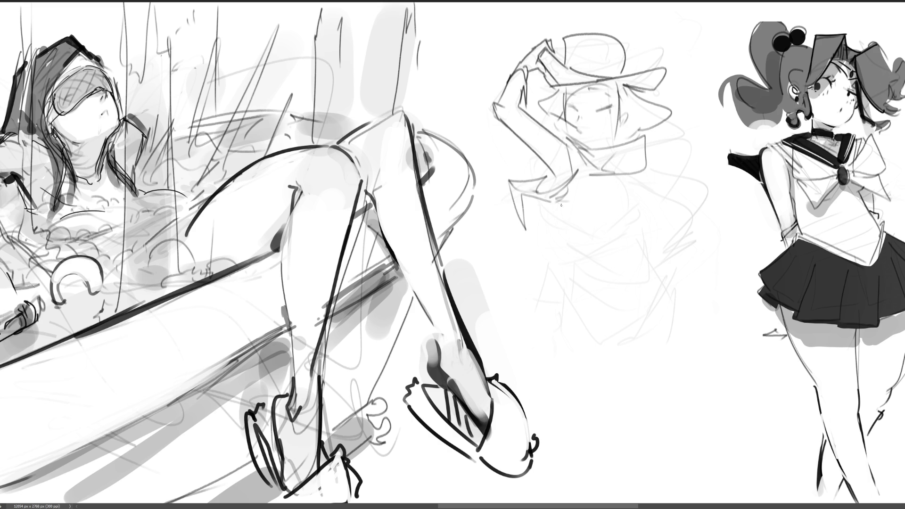
left_click_drag(579, 172, 553, 206)
left_click_drag(580, 158, 595, 191)
left_click_drag(524, 222, 567, 237)
left_click_drag(558, 203, 604, 228)
mouse_move(591, 170)
left_mouse_down()
mouse_move(609, 218)
mouse_move(535, 220)
mouse_move(598, 231)
left_mouse_up()
Darken the right body contour and rough in the chest, arm and hand
mouse_move(596, 181)
left_mouse_down()
mouse_move(616, 224)
mouse_move(621, 211)
mouse_move(614, 224)
mouse_move(658, 213)
left_mouse_up()
mouse_move(627, 219)
left_mouse_down()
mouse_move(657, 203)
mouse_move(651, 184)
mouse_move(651, 210)
left_mouse_up()
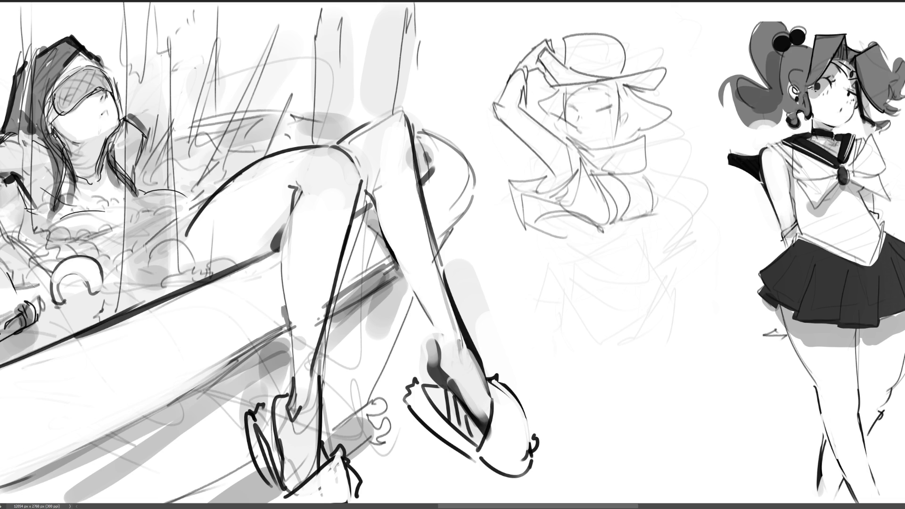
mouse_move(643, 176)
left_mouse_down()
mouse_move(656, 213)
mouse_move(624, 217)
left_mouse_up()
mouse_move(634, 170)
left_mouse_down()
mouse_move(654, 184)
mouse_move(661, 236)
left_mouse_up()
mouse_move(658, 212)
left_mouse_down()
mouse_move(683, 210)
mouse_move(660, 233)
left_mouse_up()
mouse_move(649, 167)
left_mouse_down()
mouse_move(663, 174)
mouse_move(672, 214)
mouse_move(660, 255)
left_mouse_up()
mouse_move(655, 249)
left_mouse_down()
mouse_move(672, 242)
mouse_move(657, 267)
left_mouse_up()
Outline the lower body, waist, hips and belly curve
left_click_drag(642, 218, 563, 245)
left_click_drag(637, 233, 621, 263)
left_click_drag(565, 239, 576, 281)
left_click_drag(639, 235, 648, 280)
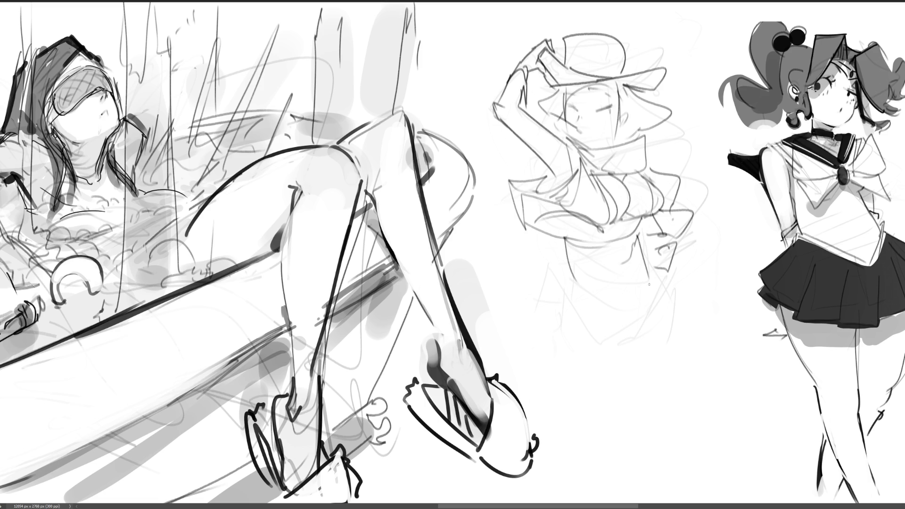
left_click_drag(642, 247, 664, 300)
left_click_drag(599, 297, 609, 311)
left_click_drag(660, 294, 657, 337)
mouse_move(575, 282)
left_mouse_down()
mouse_move(634, 313)
mouse_move(664, 281)
mouse_move(666, 300)
left_mouse_up()
mouse_move(568, 277)
left_mouse_down()
mouse_move(610, 321)
mouse_move(677, 281)
left_mouse_up()
mouse_move(671, 274)
left_mouse_down()
mouse_move(679, 323)
mouse_move(664, 322)
left_mouse_up()
mouse_move(547, 277)
left_mouse_down()
mouse_move(573, 310)
mouse_move(643, 313)
left_mouse_up()
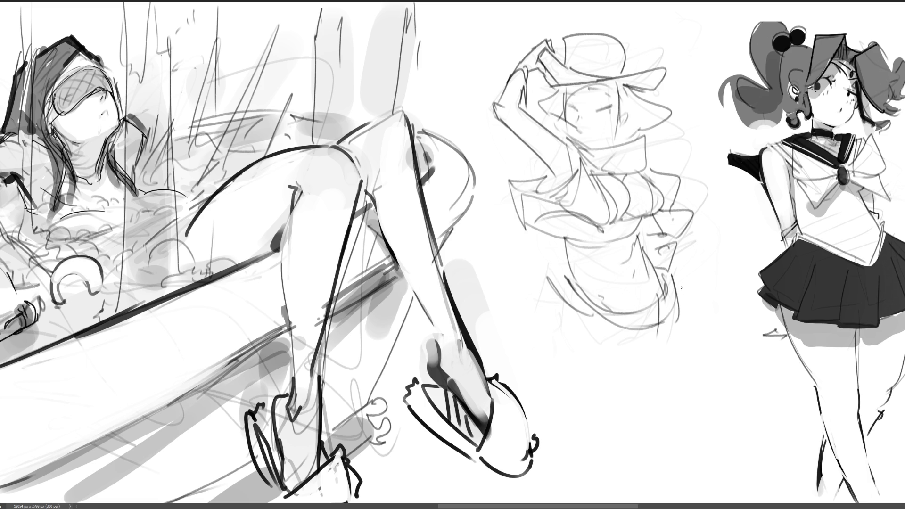
left_click_drag(680, 267, 686, 304)
Add long contour lines down the left side and near the legs
left_click_drag(569, 294, 544, 370)
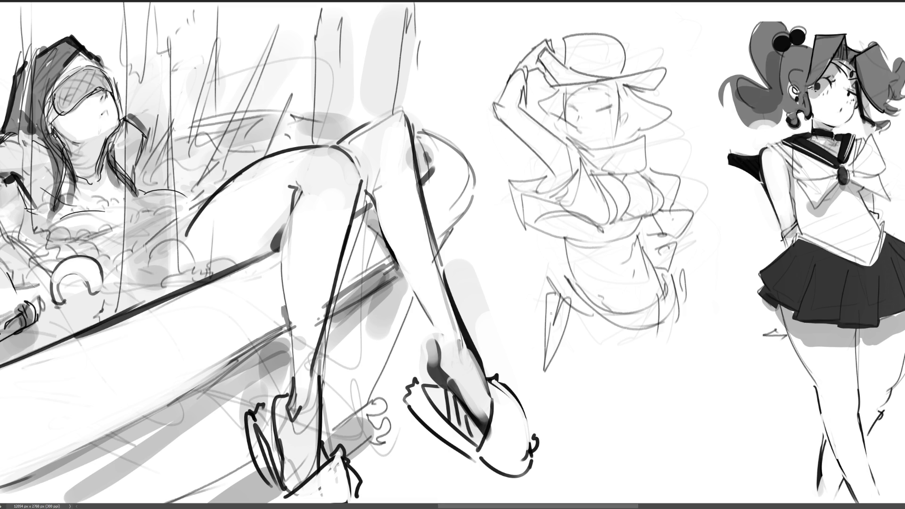
mouse_move(551, 323)
left_mouse_down()
mouse_move(568, 280)
mouse_move(559, 305)
left_mouse_up()
mouse_move(550, 295)
left_mouse_down()
mouse_move(538, 265)
mouse_move(569, 299)
left_mouse_up()
left_click_drag(569, 298, 589, 318)
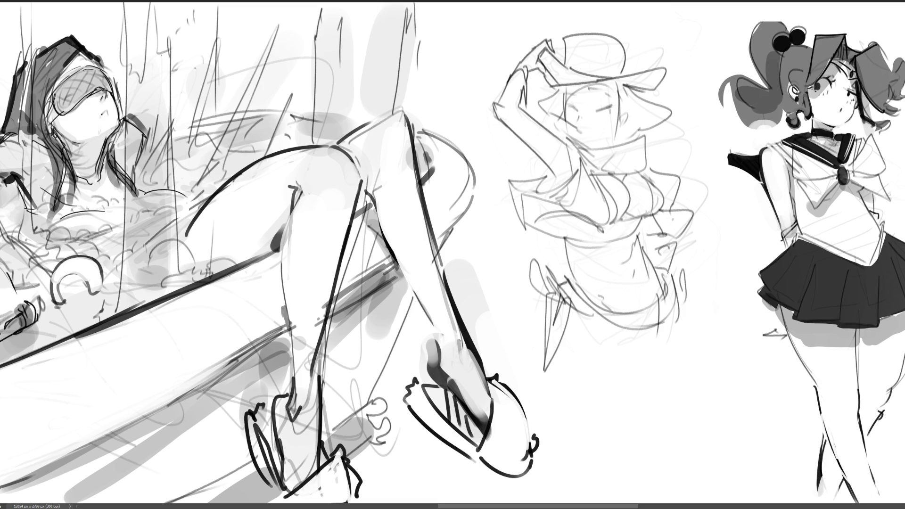
left_click_drag(679, 256, 673, 320)
Draw the long left and right legs down to the bottom of the banner
left_click_drag(563, 309, 565, 389)
left_click_drag(562, 329, 569, 380)
left_click_drag(563, 348, 573, 392)
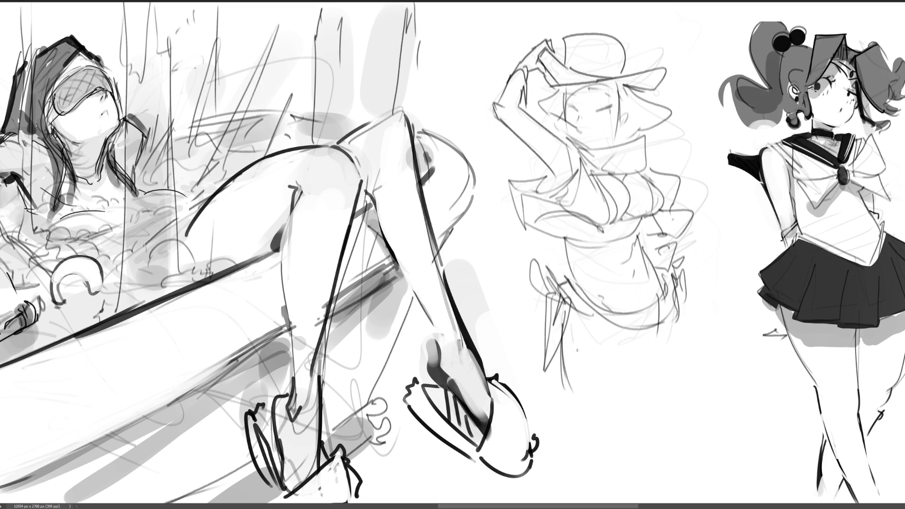
mouse_move(566, 304)
left_mouse_down()
mouse_move(615, 338)
mouse_move(569, 424)
mouse_move(641, 441)
left_mouse_up()
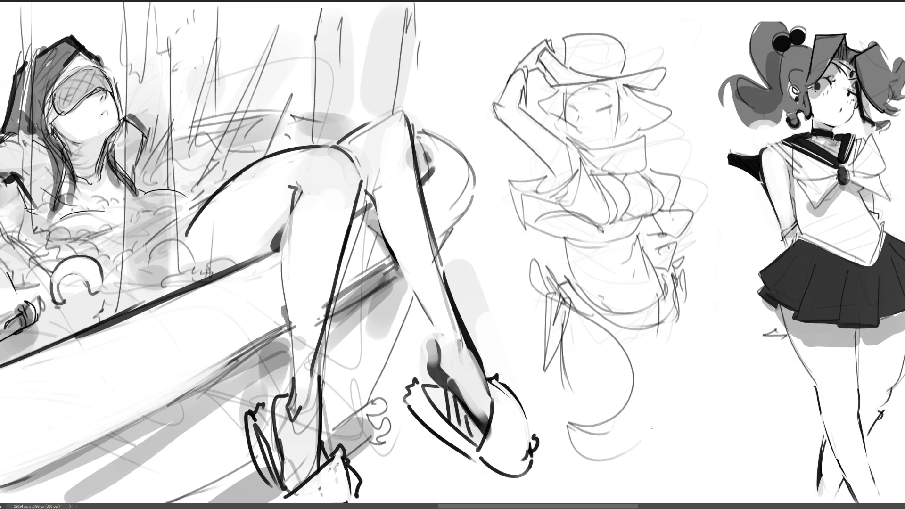
left_click_drag(663, 344, 640, 495)
left_click_drag(655, 426, 649, 466)
left_click_drag(661, 367, 647, 384)
left_click_drag(683, 291, 675, 391)
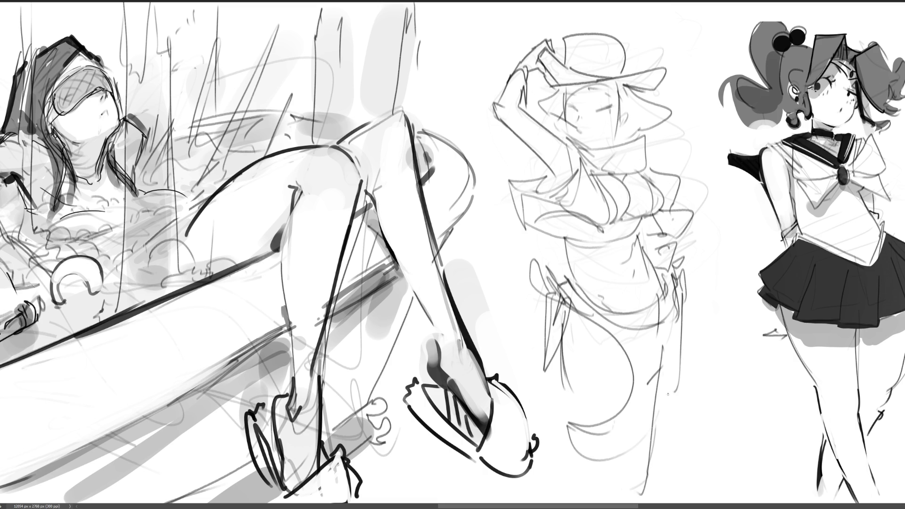
left_click_drag(682, 315, 692, 412)
left_click_drag(694, 411, 670, 480)
left_click_drag(685, 356, 696, 442)
left_click_drag(692, 380, 713, 448)
mouse_move(663, 400)
left_mouse_down()
mouse_move(683, 423)
mouse_move(683, 481)
mouse_move(710, 481)
left_mouse_up()
Add extra strokes across the hips and waist area
mouse_move(603, 311)
left_mouse_down()
mouse_move(659, 394)
mouse_move(657, 382)
left_mouse_up()
mouse_move(598, 311)
left_mouse_down()
mouse_move(679, 307)
mouse_move(650, 364)
left_mouse_up()
left_click_drag(549, 337, 629, 372)
left_click_drag(562, 301, 626, 337)
left_click_drag(689, 327, 662, 367)
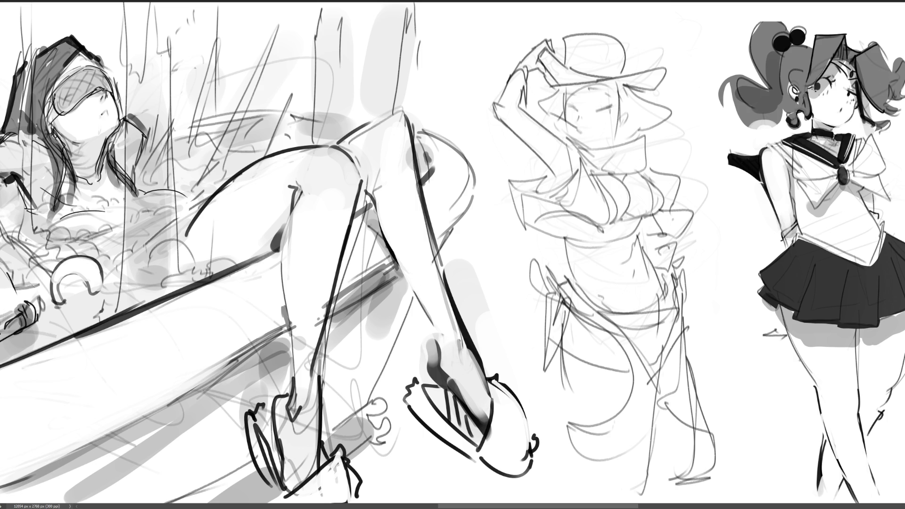
Zoom out to see the whole banner and hide the rough hat-girl sketch
key("ctrl+minus")
key("ctrl+minus")
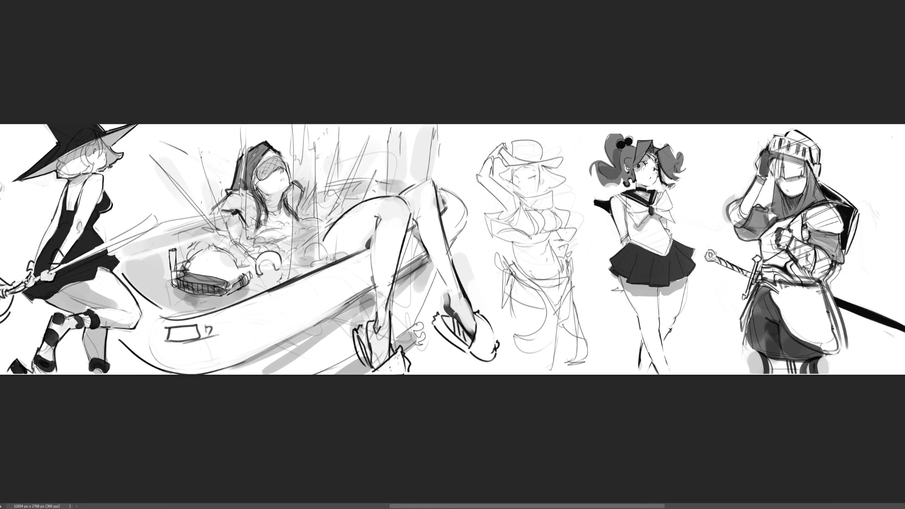
key("Delete")
key("ctrl+z")
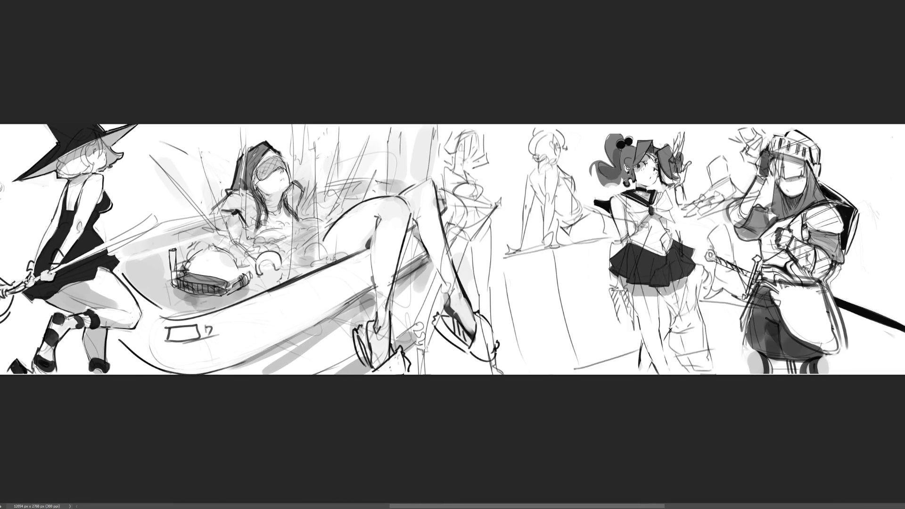
key("ctrl+shift+z")
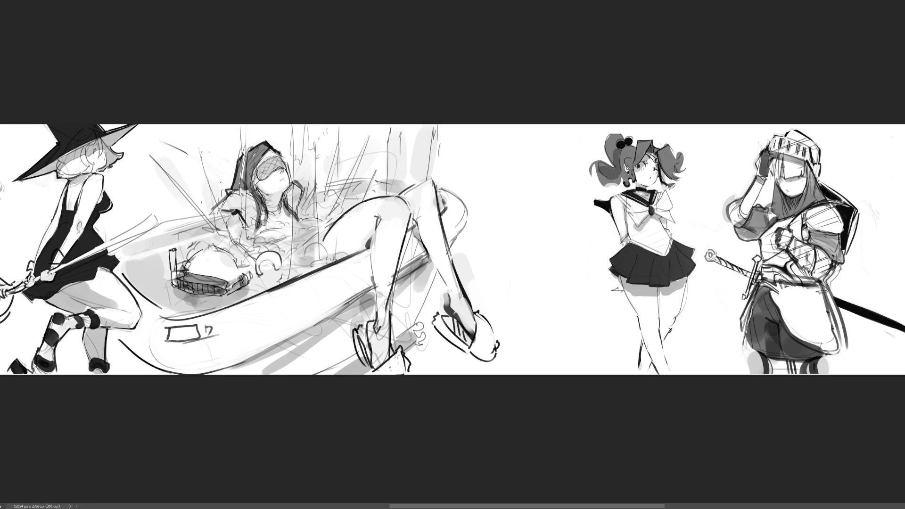
scroll(453, 253, "left", 3)
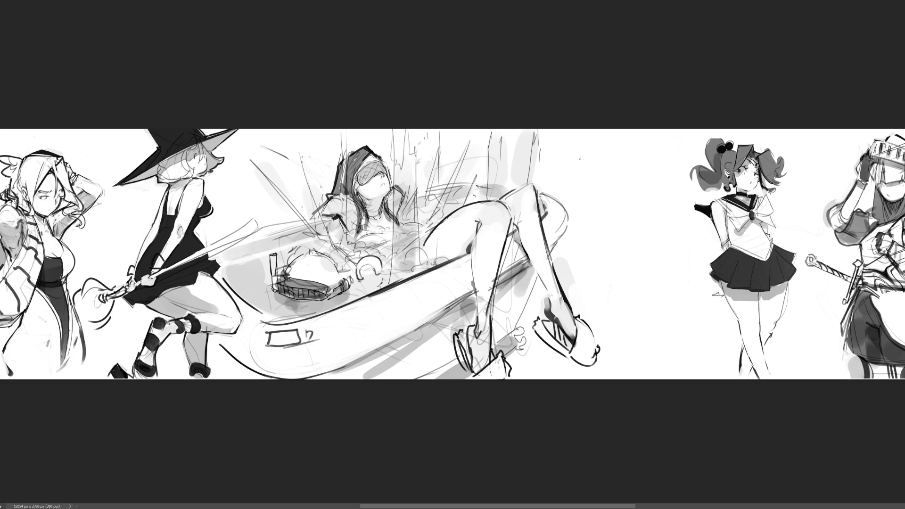
Hand-letter "END." in the blank gap and sign "Lg" below it
mouse_move(578, 155)
left_mouse_down()
mouse_move(583, 185)
mouse_move(598, 141)
left_mouse_up()
left_click_drag(574, 171, 609, 155)
left_click_drag(579, 187, 613, 174)
mouse_move(585, 189)
left_mouse_down()
mouse_move(592, 218)
mouse_move(604, 217)
left_mouse_up()
mouse_move(602, 189)
left_mouse_down()
mouse_move(609, 218)
mouse_move(598, 251)
left_mouse_up()
mouse_move(584, 227)
left_mouse_down()
mouse_move(630, 288)
mouse_move(646, 292)
left_mouse_up()
left_click(620, 286)
left_click(610, 262)
left_click_drag(665, 286, 623, 322)
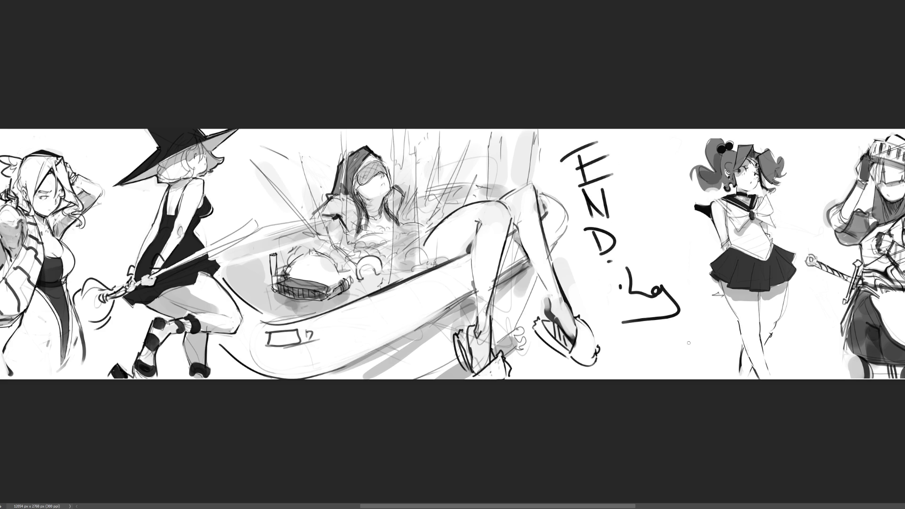